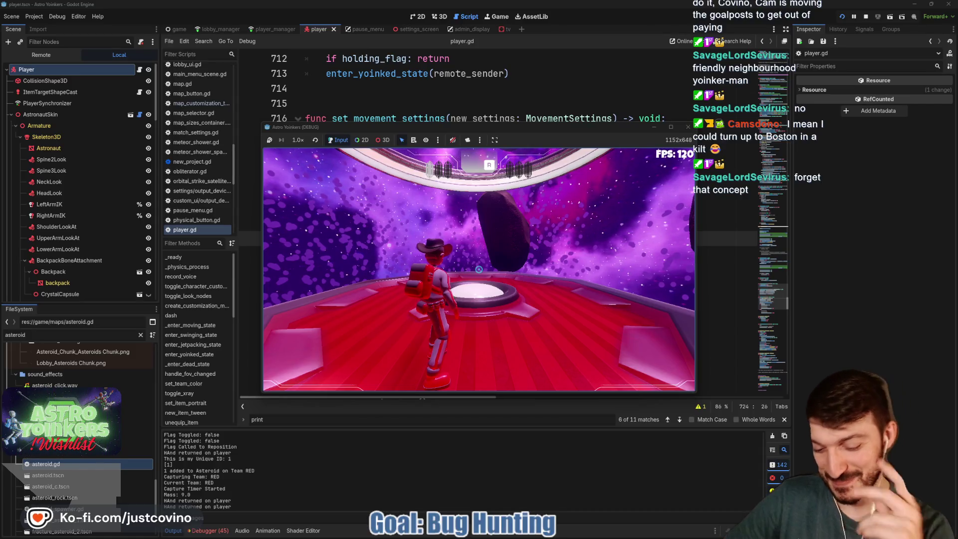
# - Stop the running game with F8 and show the Debugger's logged errors
pyautogui.press('F8')
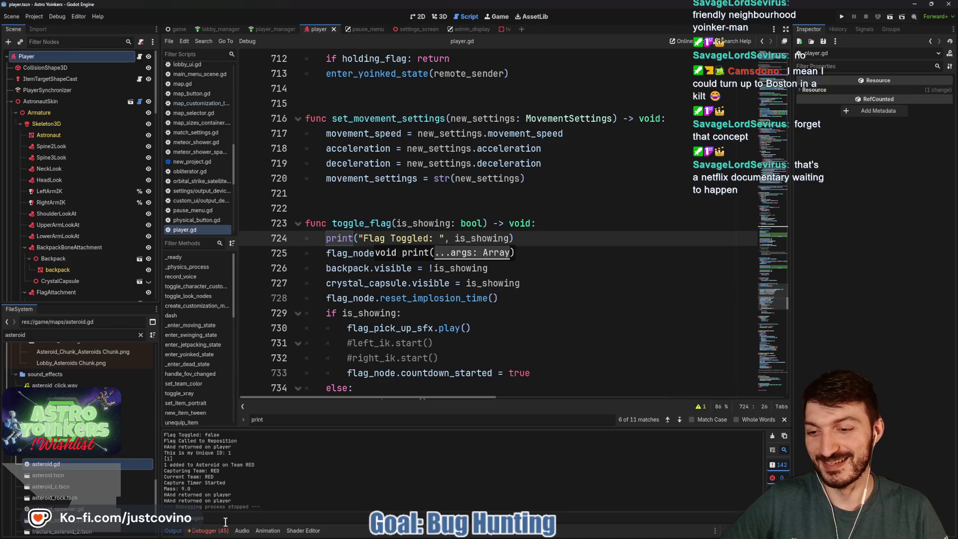
pyautogui.click(204, 530)
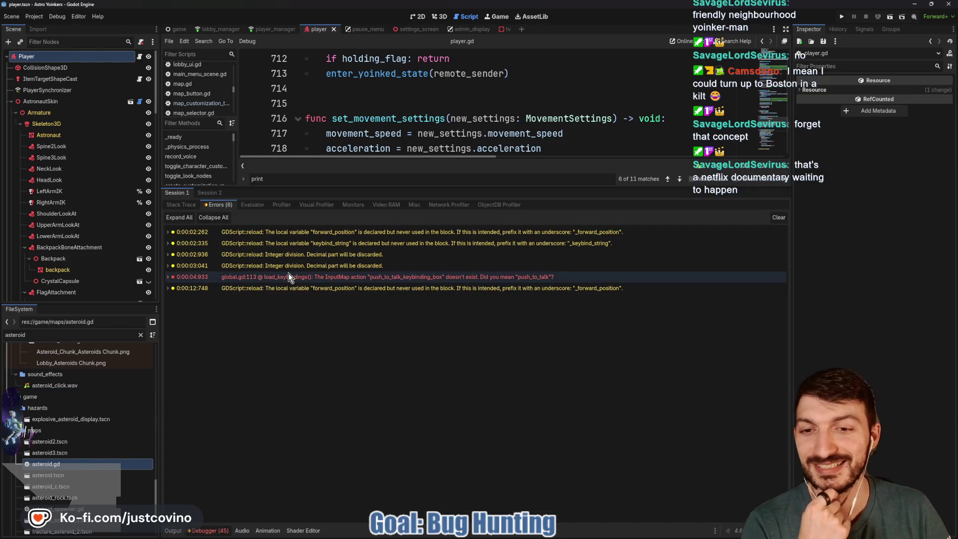
# - Inspect the errors logged in Session 2, then return to Session 1's errors
pyautogui.click(214, 193)
pyautogui.scroll(-2, 382, 378)
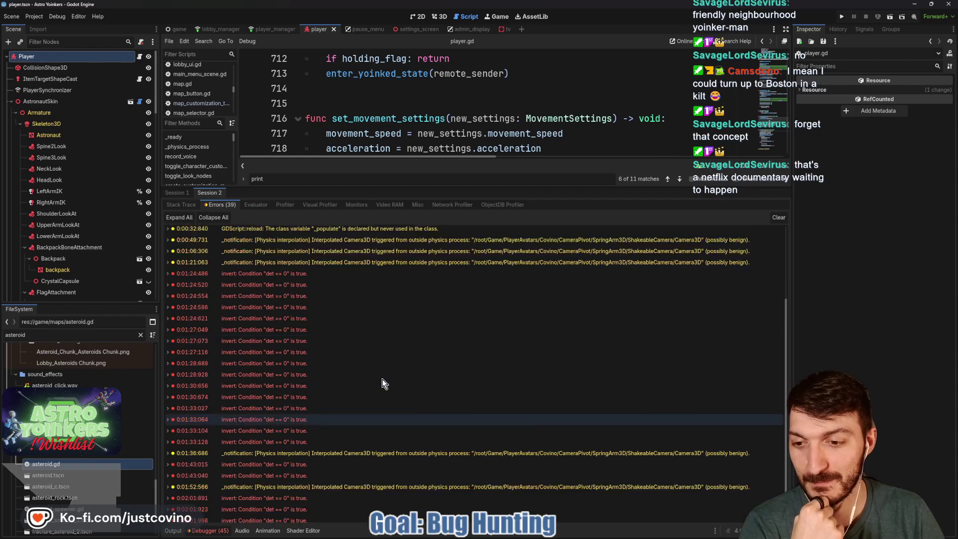
pyautogui.scroll(-4, 380, 376)
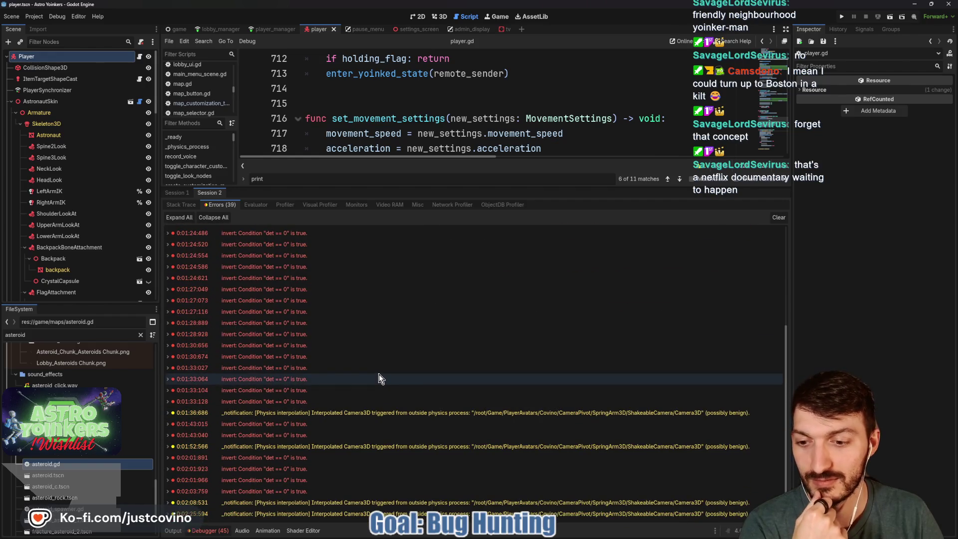
pyautogui.moveTo(386, 358)
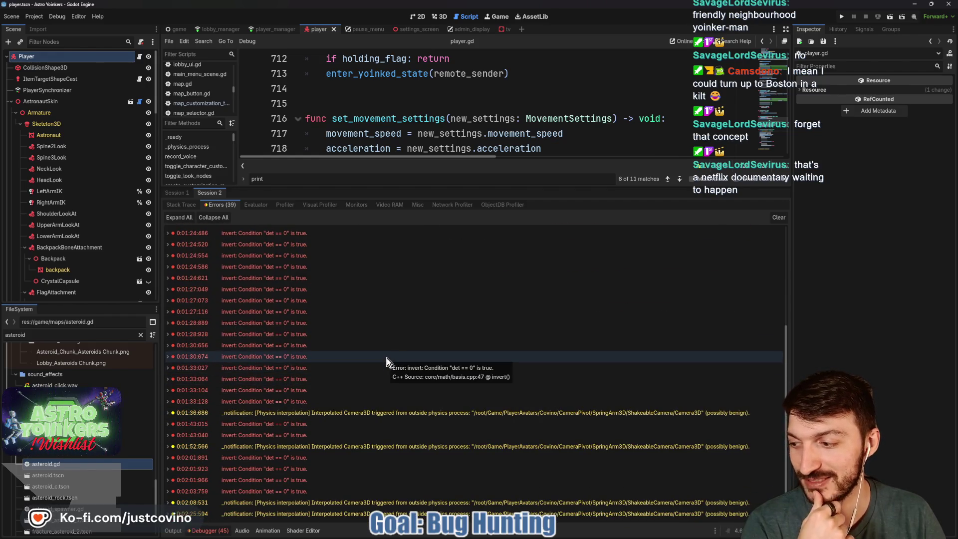
pyautogui.click(177, 193)
# - Clear the error log, collapse the bottom panel, and open asteroid.gd
pyautogui.click(779, 217)
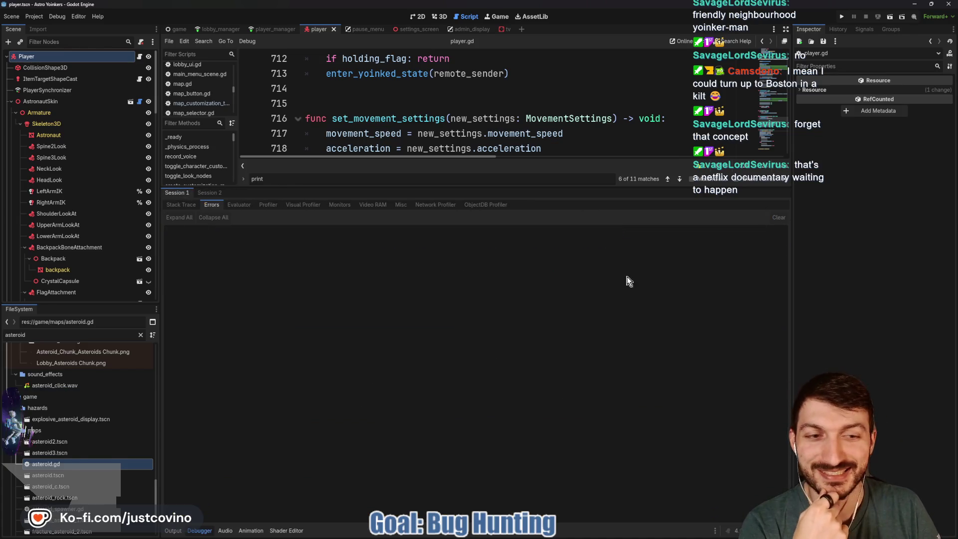
pyautogui.click(172, 530)
pyautogui.click(172, 530)
pyautogui.click(514, 260)
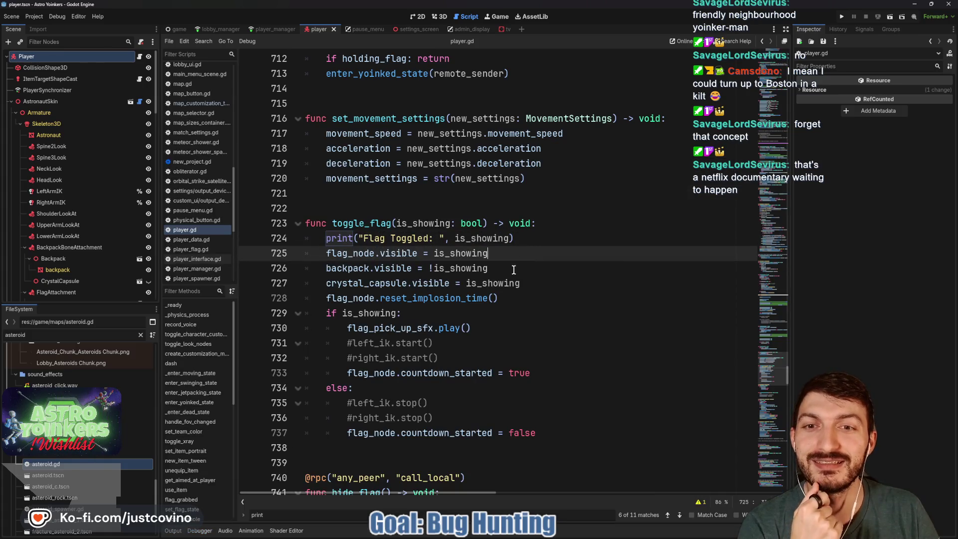
pyautogui.scroll(10, 199, 150)
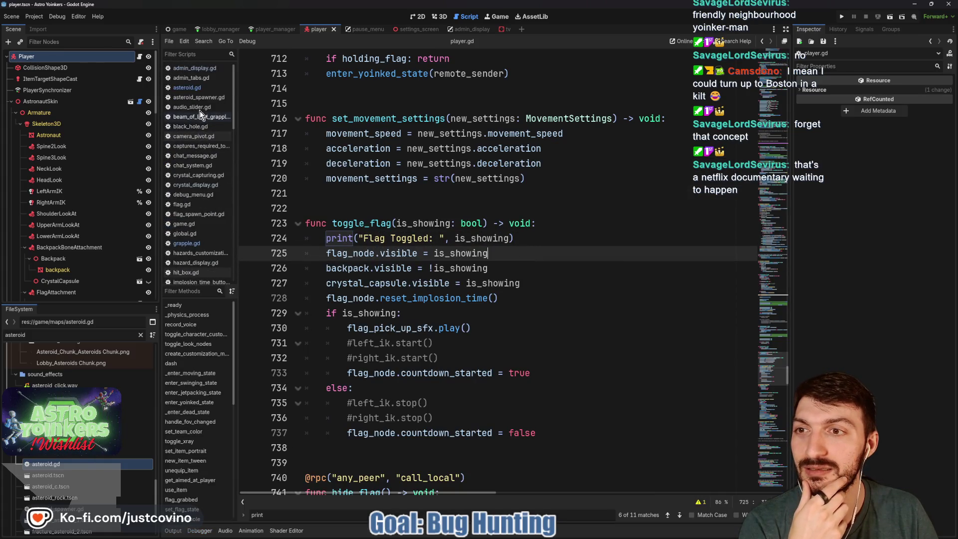
pyautogui.click(202, 88)
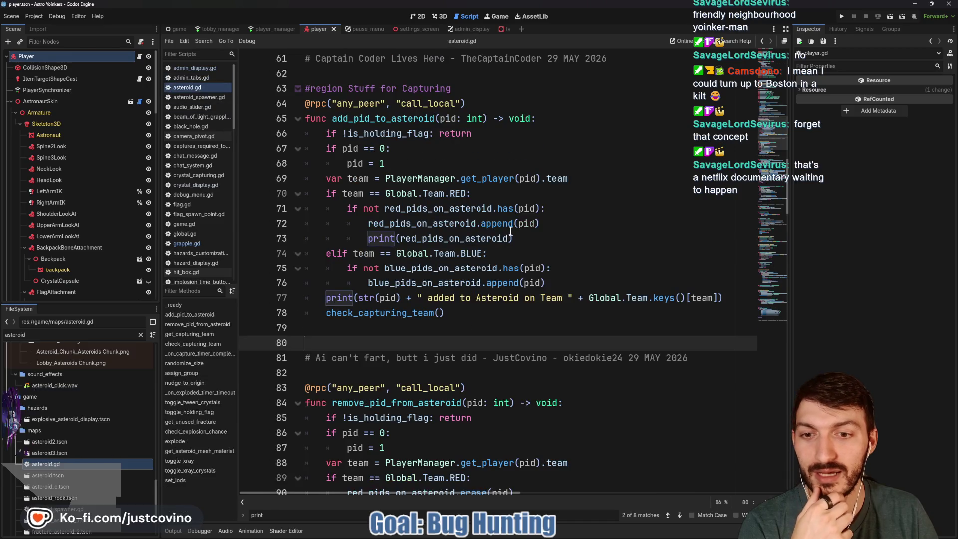
# - Highlight the check_capturing_team call on line 78 and scroll through the capture code below it
pyautogui.doubleClick(400, 313)
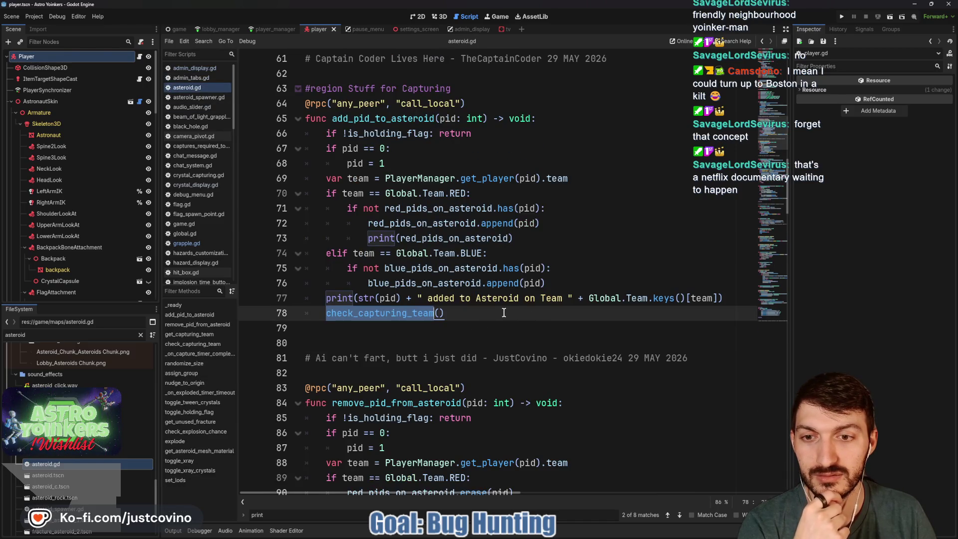
pyautogui.scroll(-8, 504, 313)
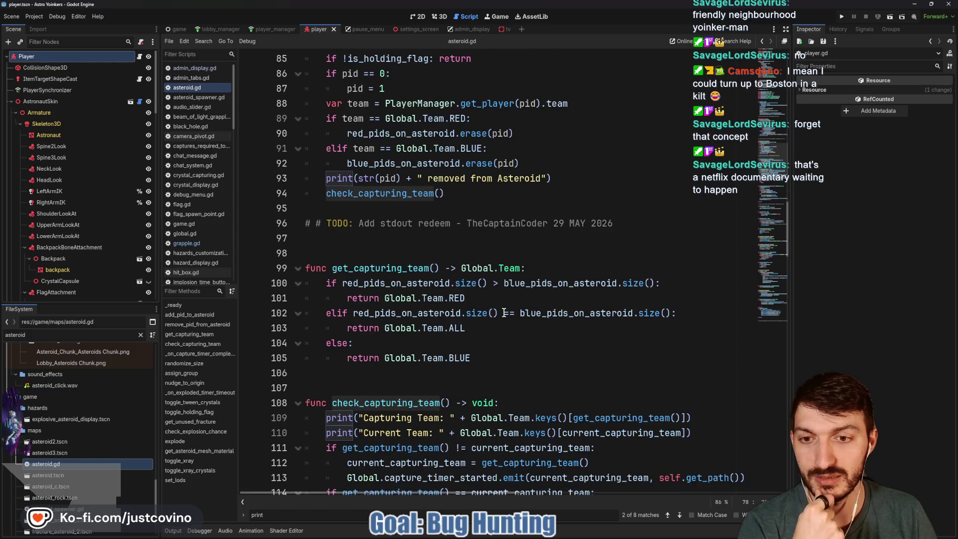
pyautogui.scroll(-4, 504, 313)
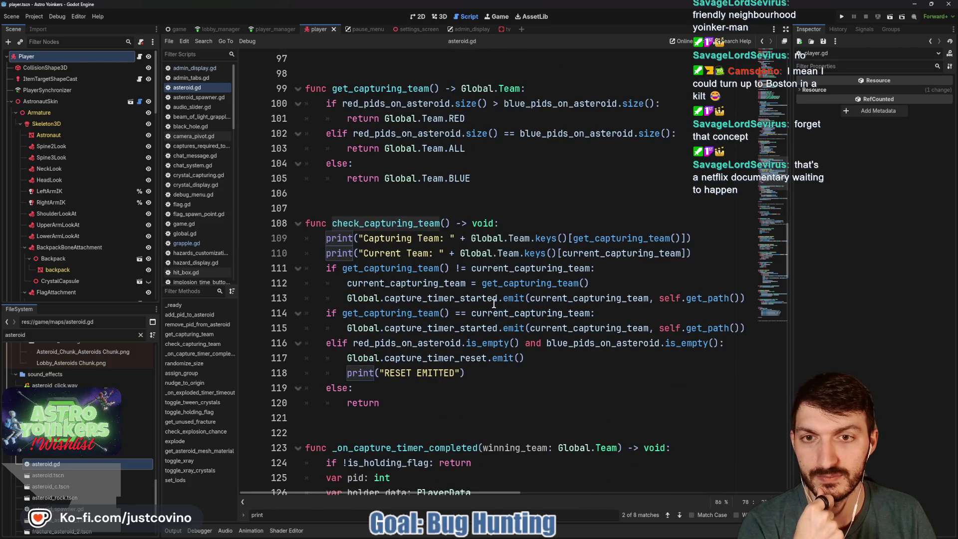
pyautogui.scroll(-1, 494, 304)
pyautogui.scroll(-3, 494, 304)
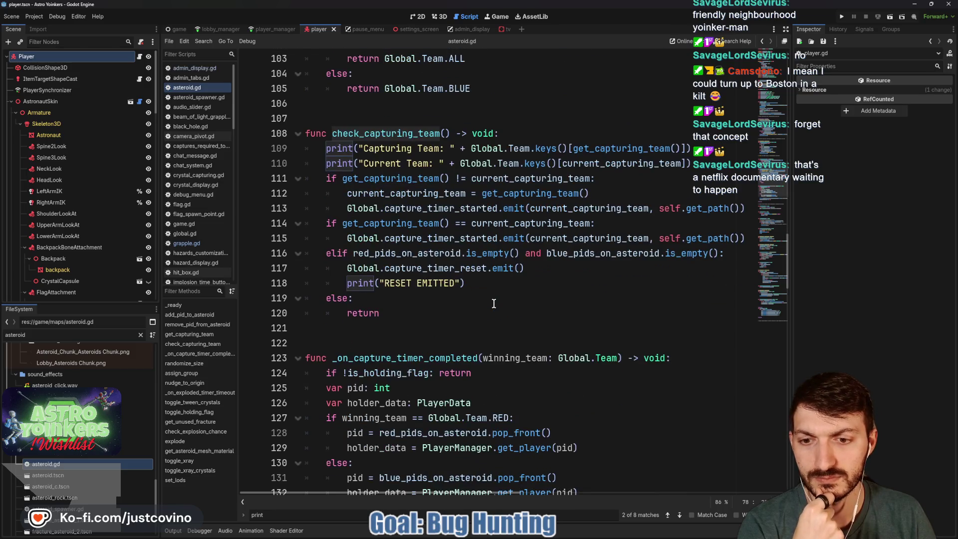
pyautogui.scroll(-2, 409, 312)
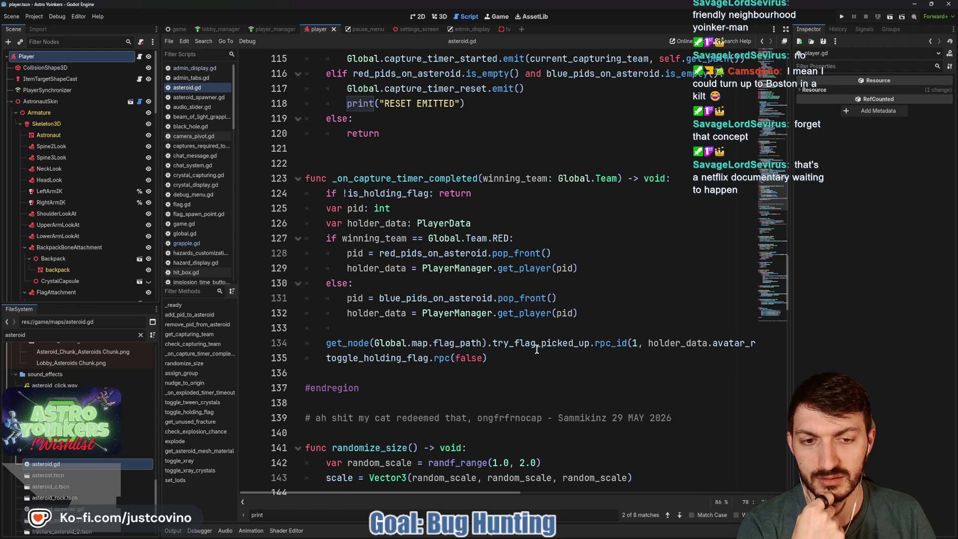
pyautogui.hscroll(6, 574, 346)
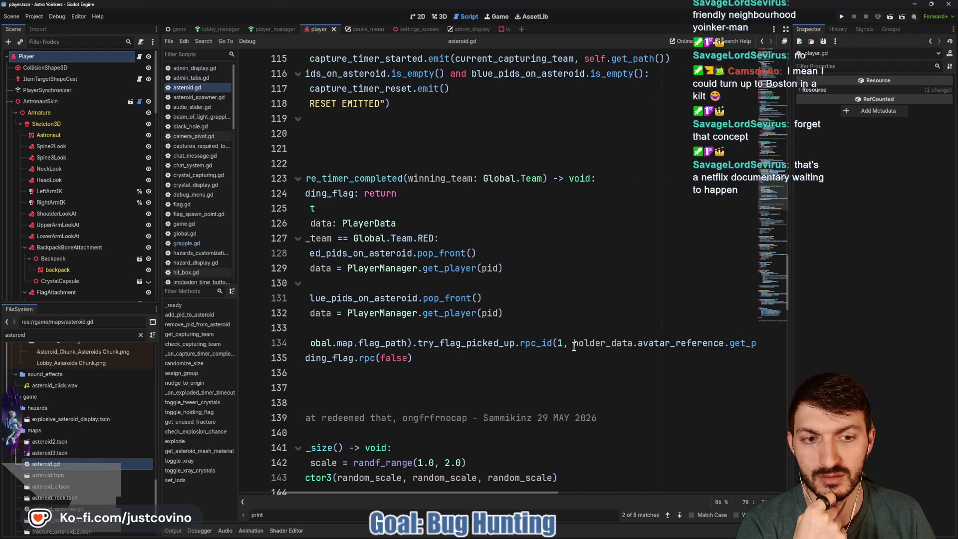
pyautogui.hscroll(-6, 577, 346)
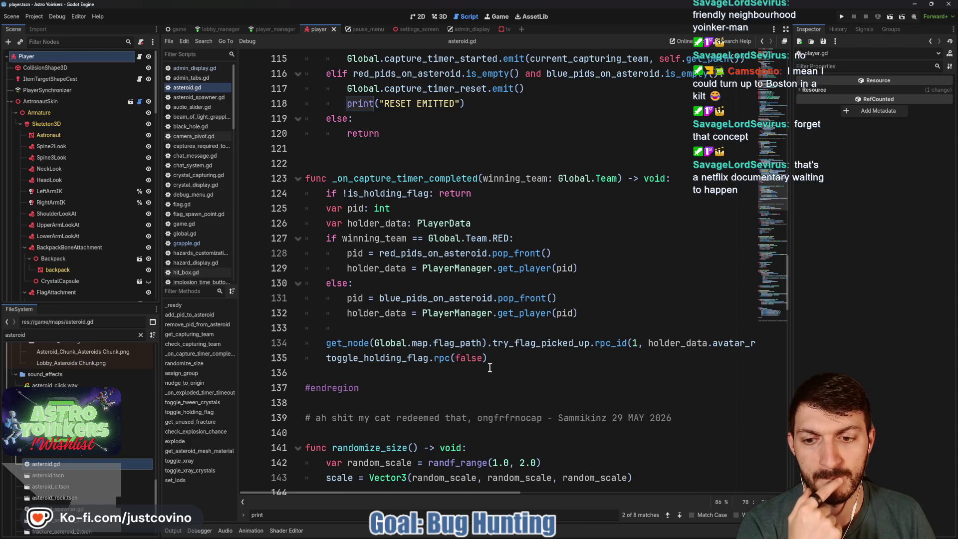
pyautogui.scroll(-4, 489, 367)
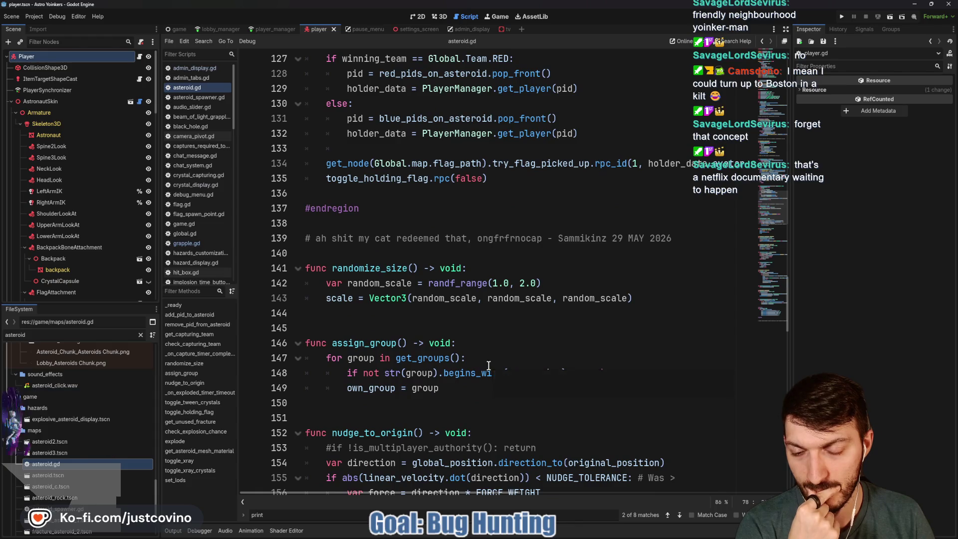
pyautogui.scroll(3, 487, 364)
pyautogui.scroll(6, 487, 362)
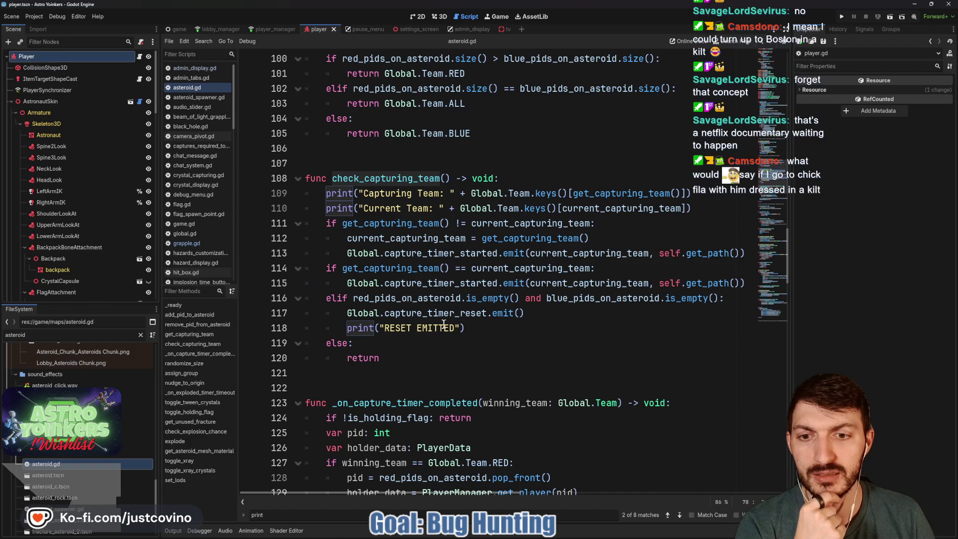
# - Highlight capture_timer_reset on line 117 and scroll up to the top of asteroid.gd
pyautogui.doubleClick(416, 313)
pyautogui.scroll(4, 507, 328)
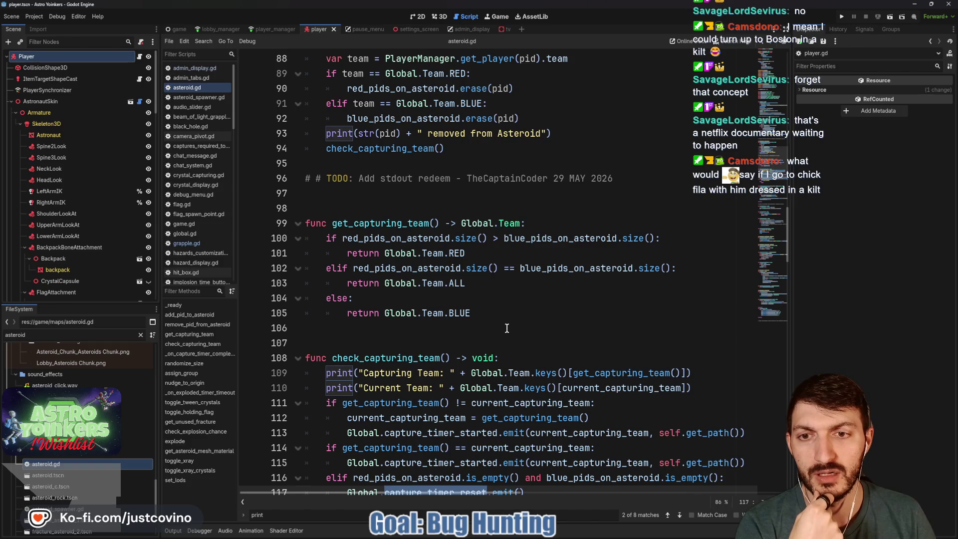
pyautogui.scroll(10, 506, 328)
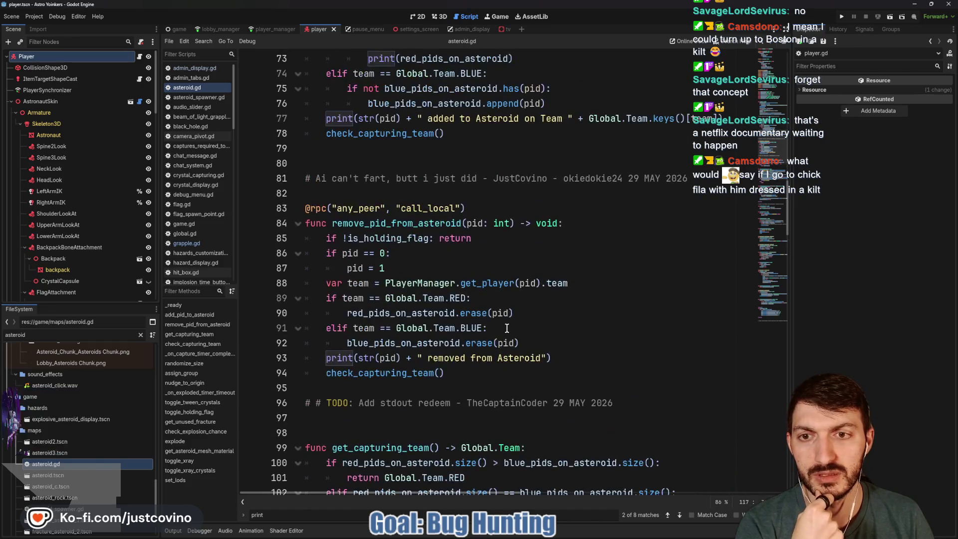
pyautogui.scroll(14, 506, 328)
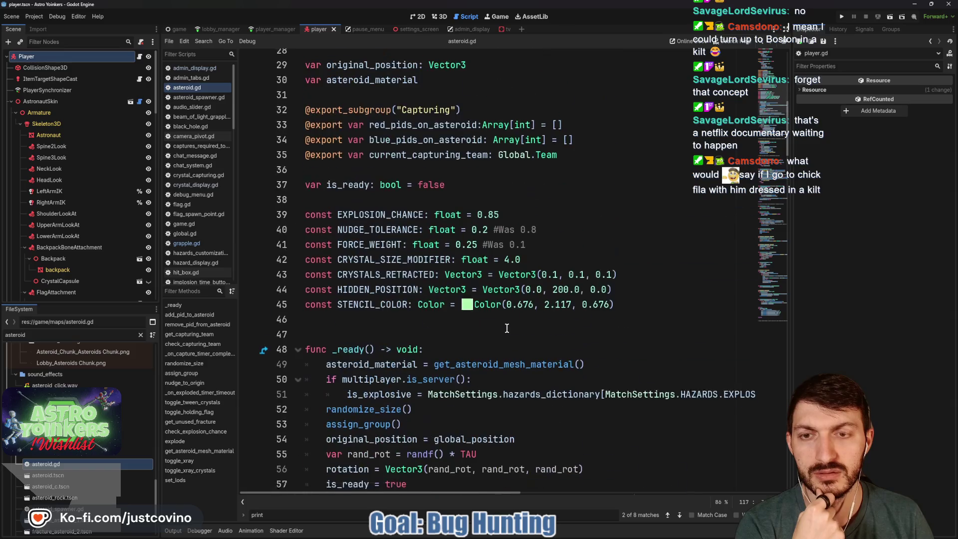
pyautogui.scroll(4, 506, 329)
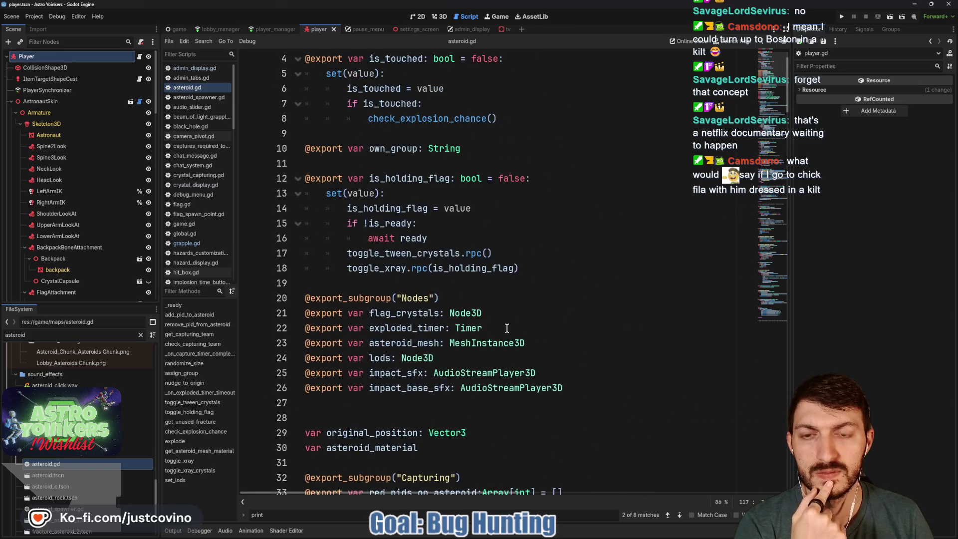
pyautogui.scroll(1, 507, 329)
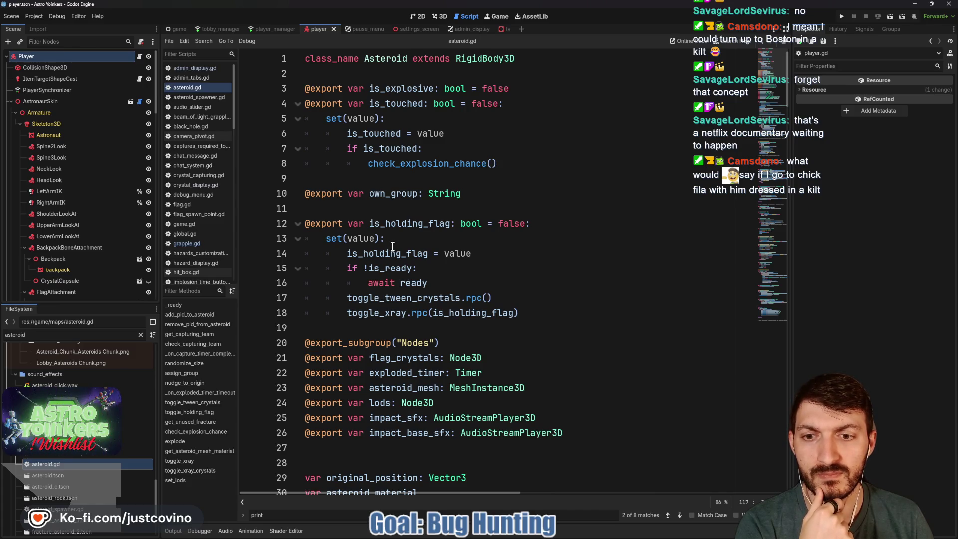
pyautogui.click(534, 315)
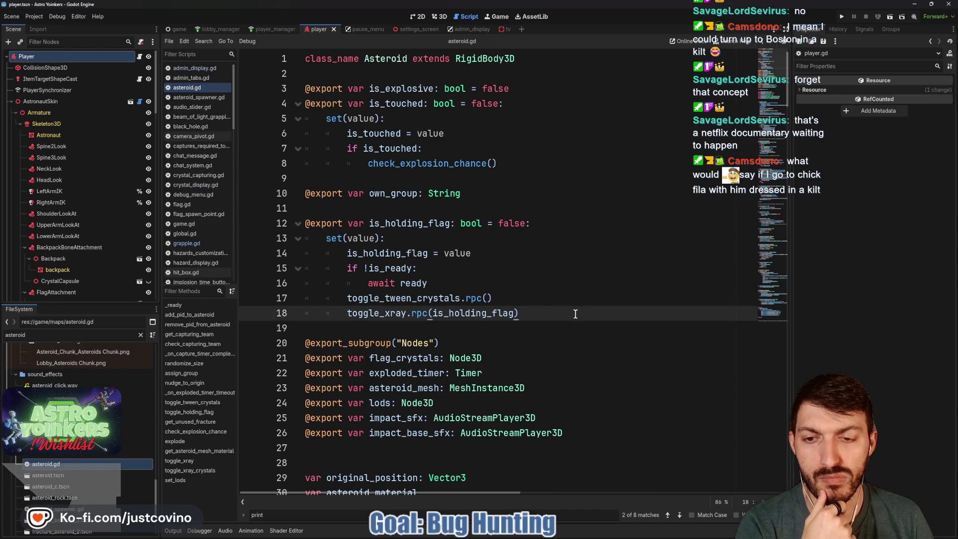
pyautogui.scroll(-3, 575, 314)
pyautogui.doubleClick(414, 163)
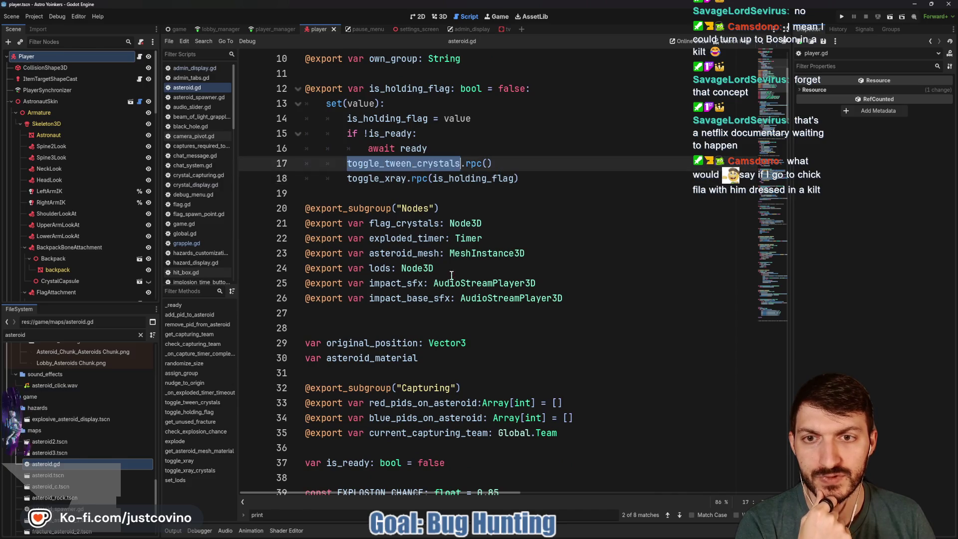
pyautogui.scroll(-15, 446, 265)
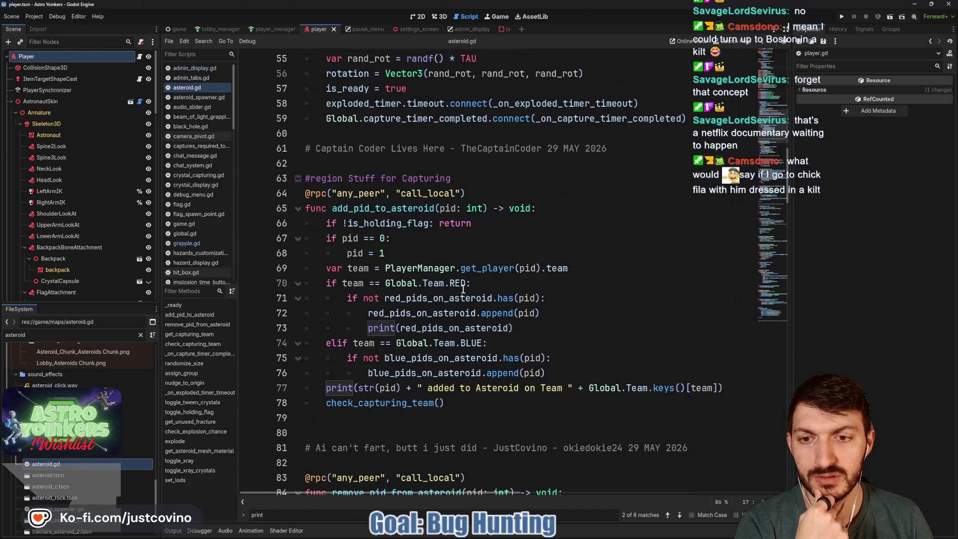
pyautogui.scroll(-13, 462, 289)
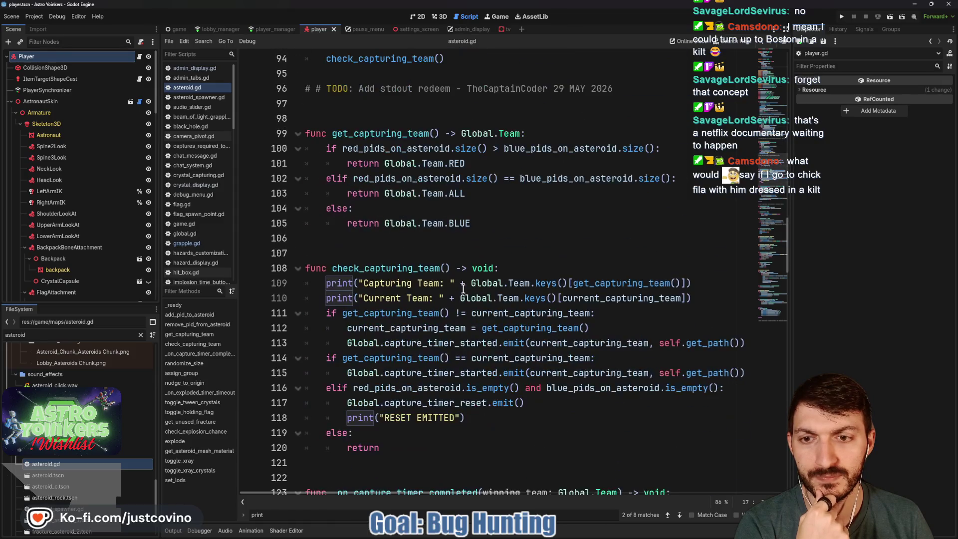
pyautogui.scroll(-12, 463, 289)
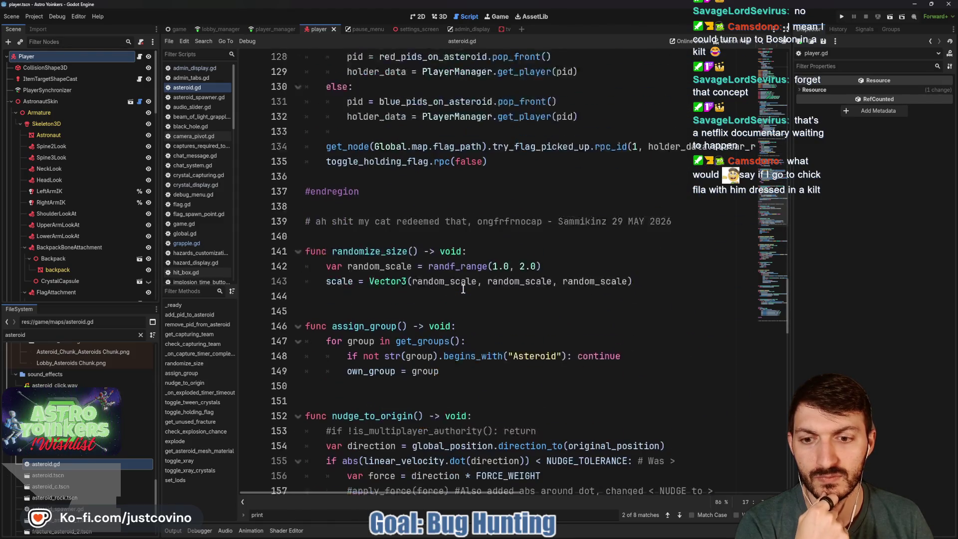
pyautogui.scroll(-3, 463, 289)
pyautogui.scroll(-6, 463, 288)
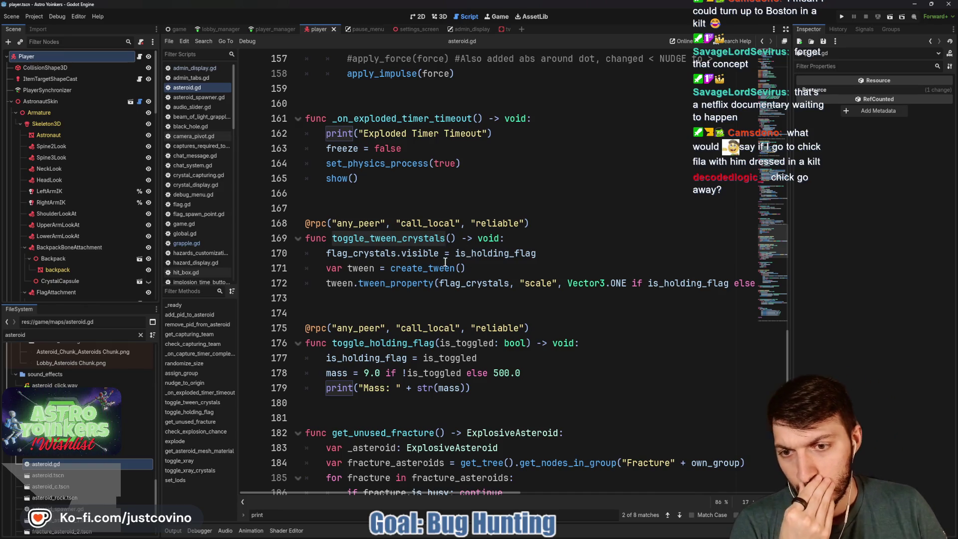
pyautogui.doubleClick(389, 342)
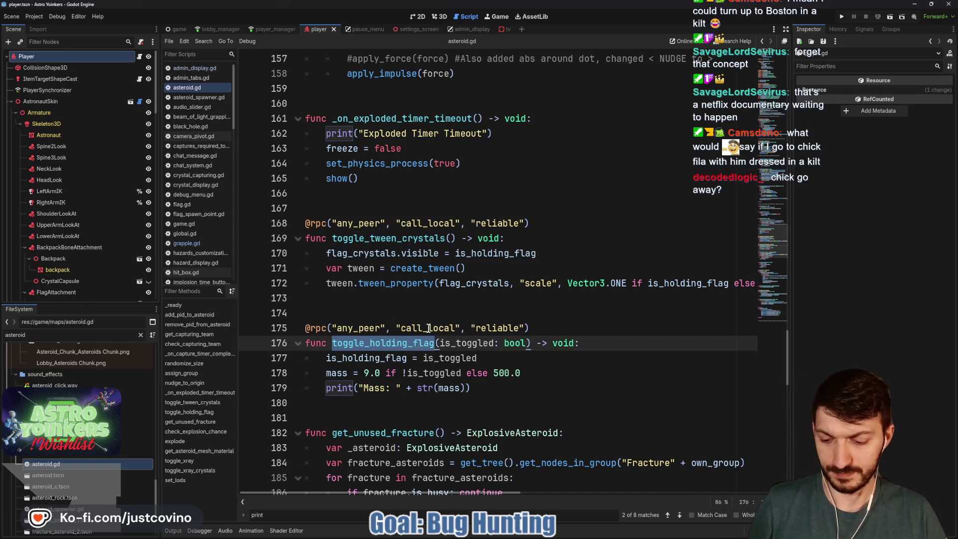
# - Replace toggle_holding_flag's print("Mass: "...) line with an empty 'if !is_toggled:' block
pyautogui.moveTo(474, 388); pyautogui.dragTo(325, 388)
pyautogui.press('BackSpace')
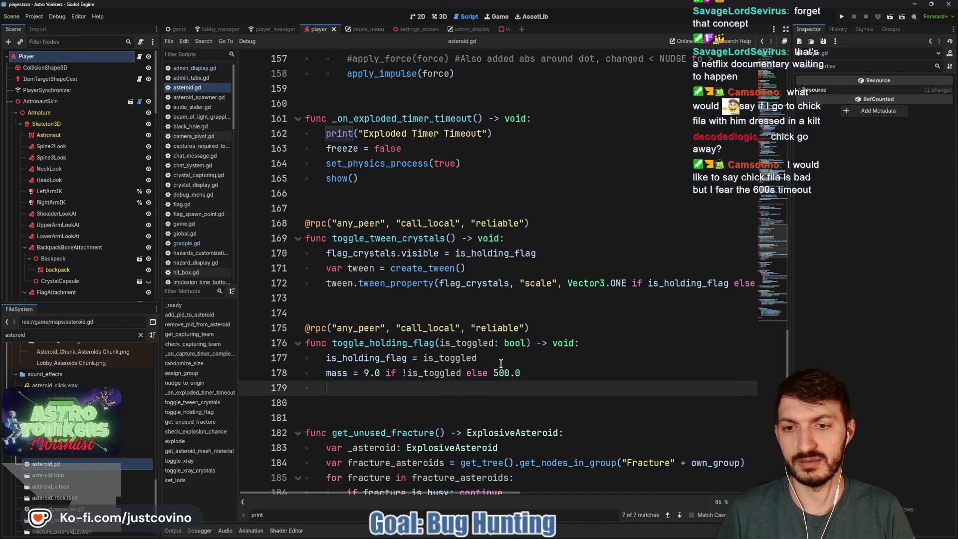
pyautogui.write('if !')
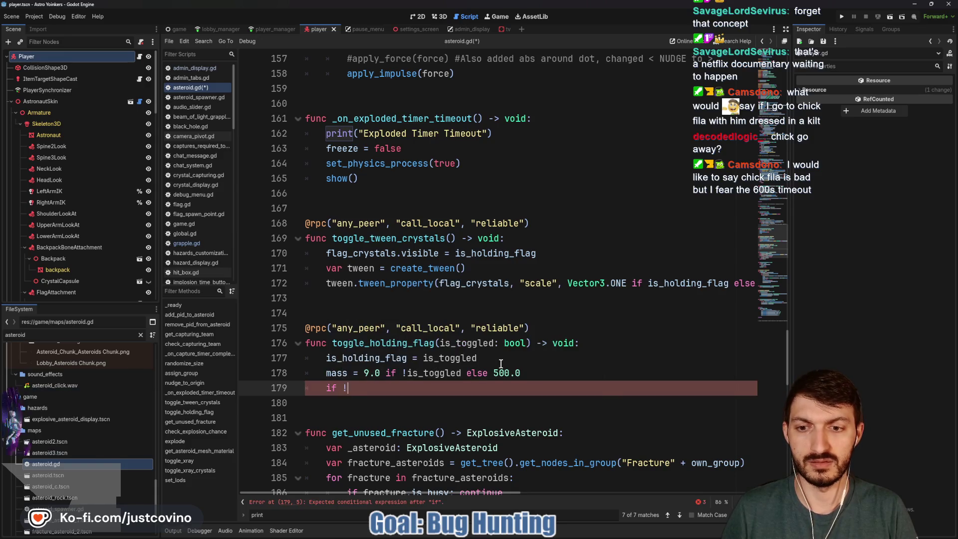
pyautogui.write('is_toggled')
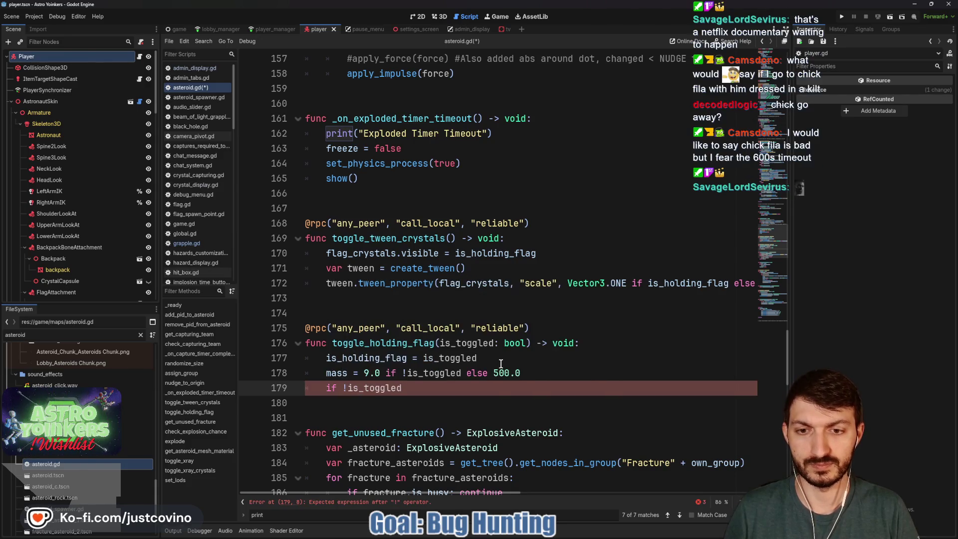
pyautogui.write(':')
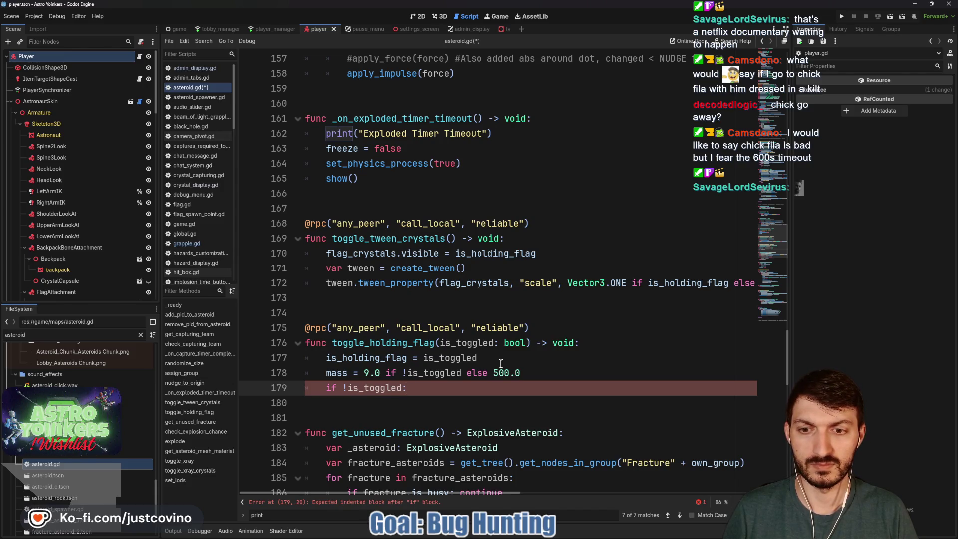
pyautogui.press('Return')
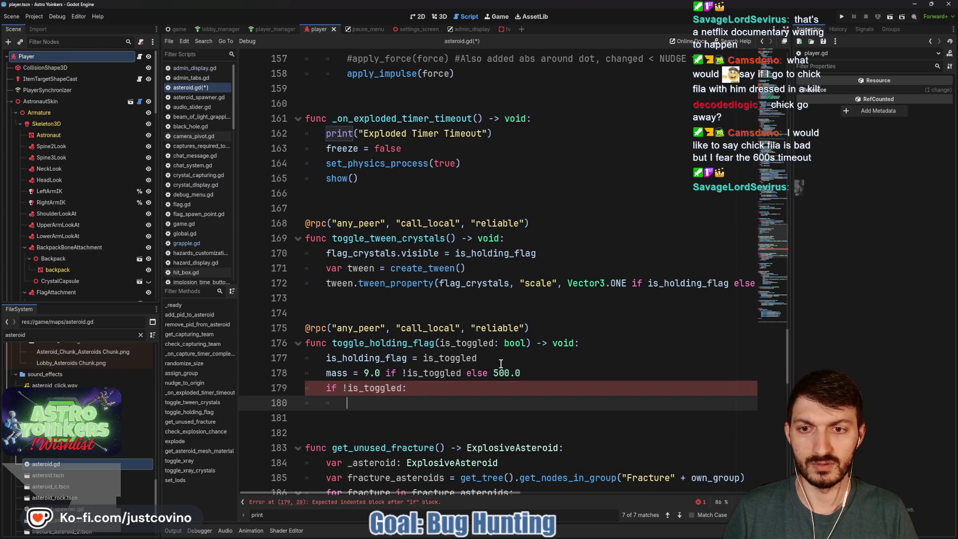
pyautogui.scroll(20, 501, 363)
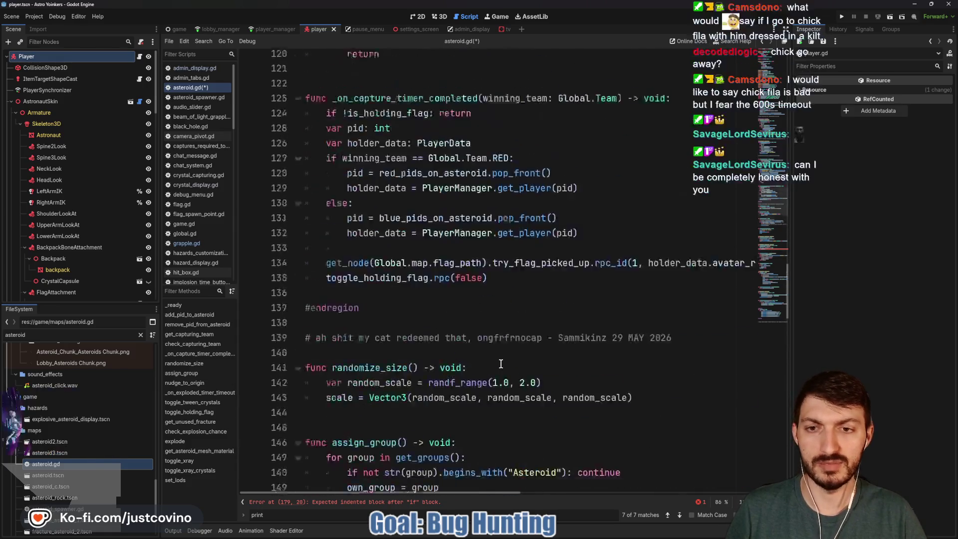
pyautogui.scroll(18, 501, 363)
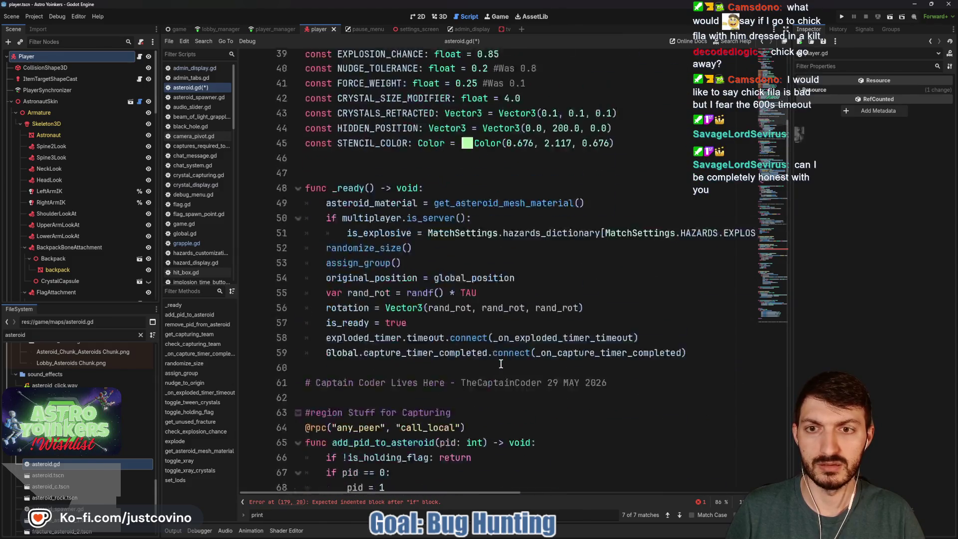
pyautogui.scroll(1, 501, 363)
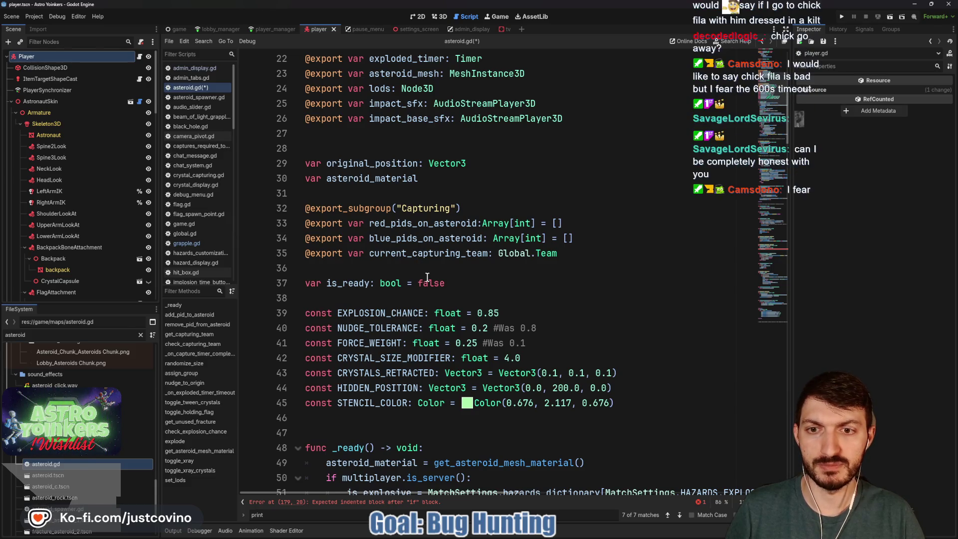
pyautogui.scroll(-20, 427, 277)
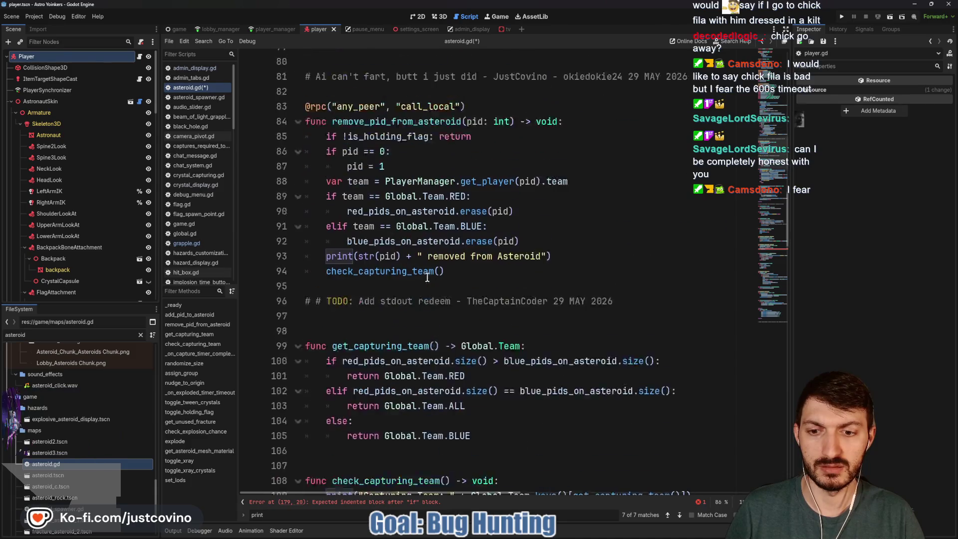
pyautogui.scroll(-20, 427, 277)
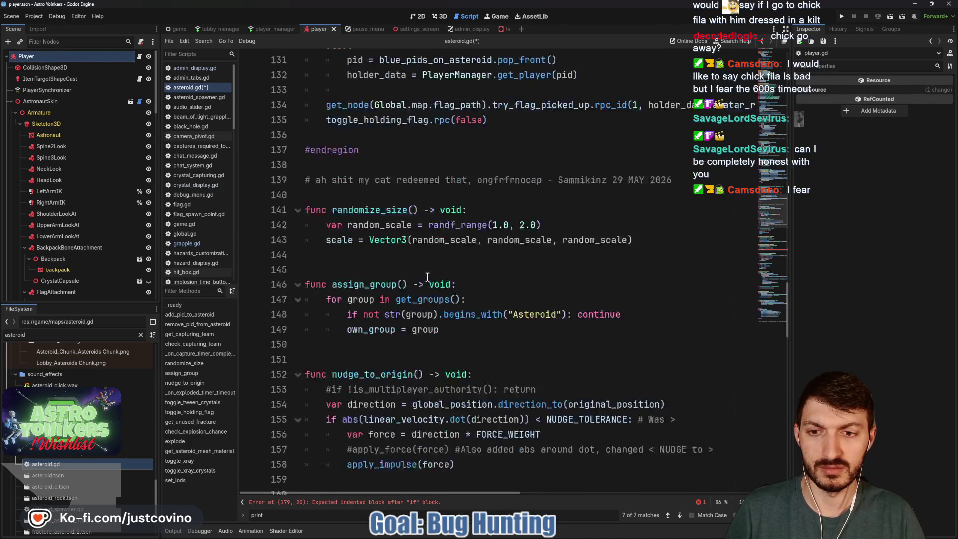
pyautogui.scroll(-3, 427, 277)
# - Under the if, set red_pids_on_asteroid = [] and blue_pids_on_asteroid = [], then save
pyautogui.press('Tab')
pyautogui.write('re')
pyautogui.press('Return')
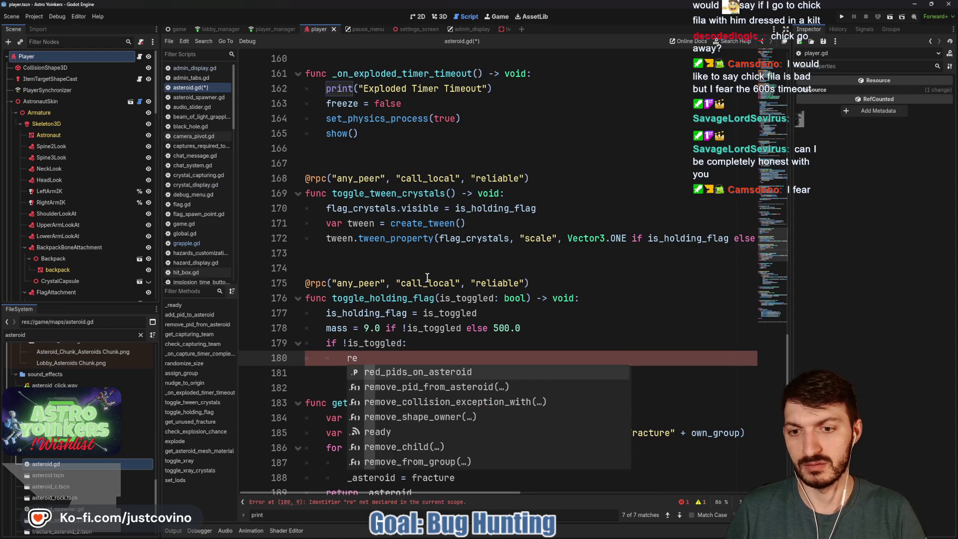
pyautogui.write('= []')
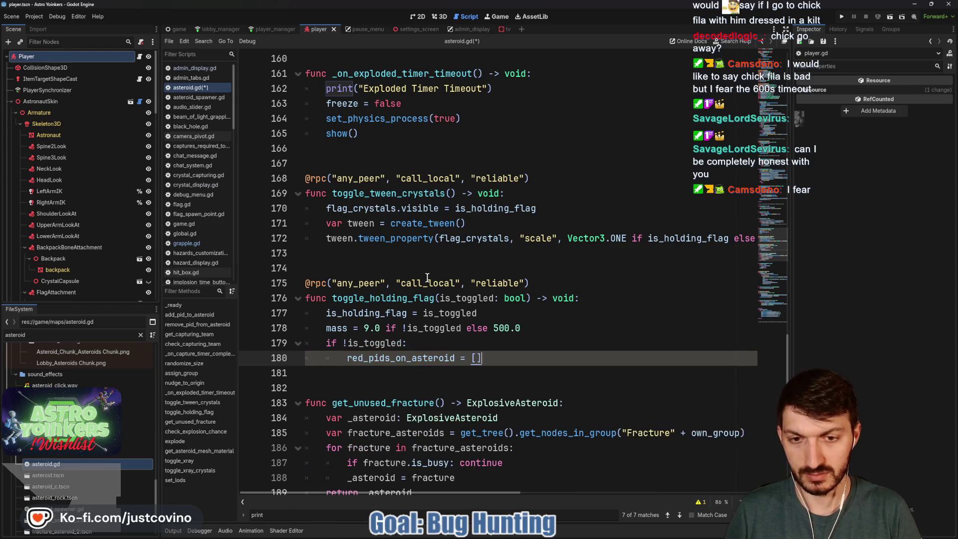
pyautogui.press('Return')
pyautogui.write('blue')
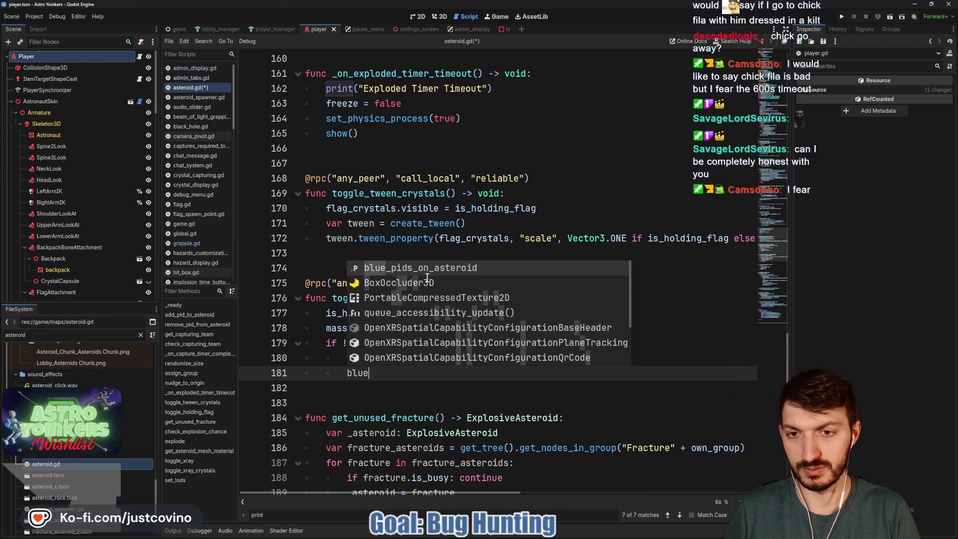
pyautogui.press('Return')
pyautogui.write('= []')
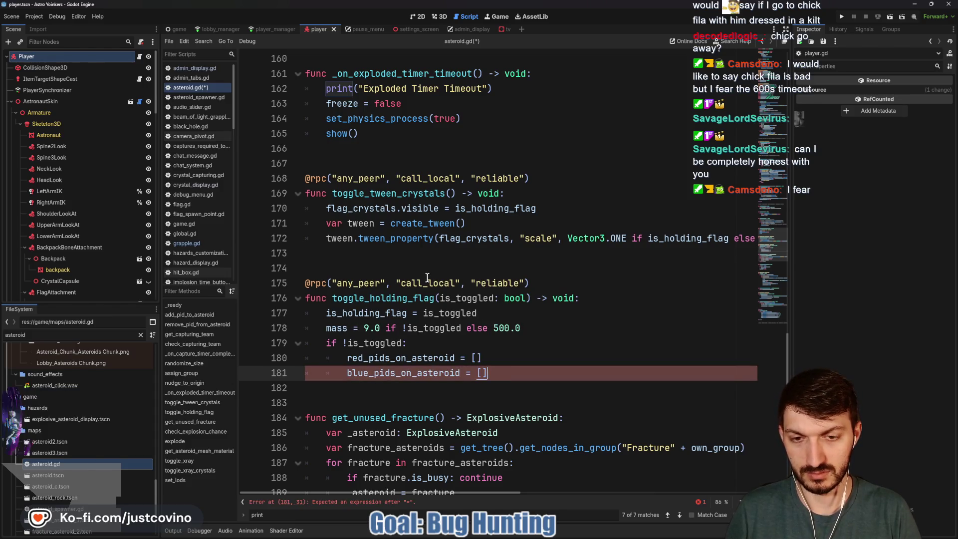
pyautogui.hotkey('ctrl', 's')
# - Add current_capturing_team = Global.Team.ALL to the block and save asteroid.gd
pyautogui.press('Return')
pyautogui.write('cur')
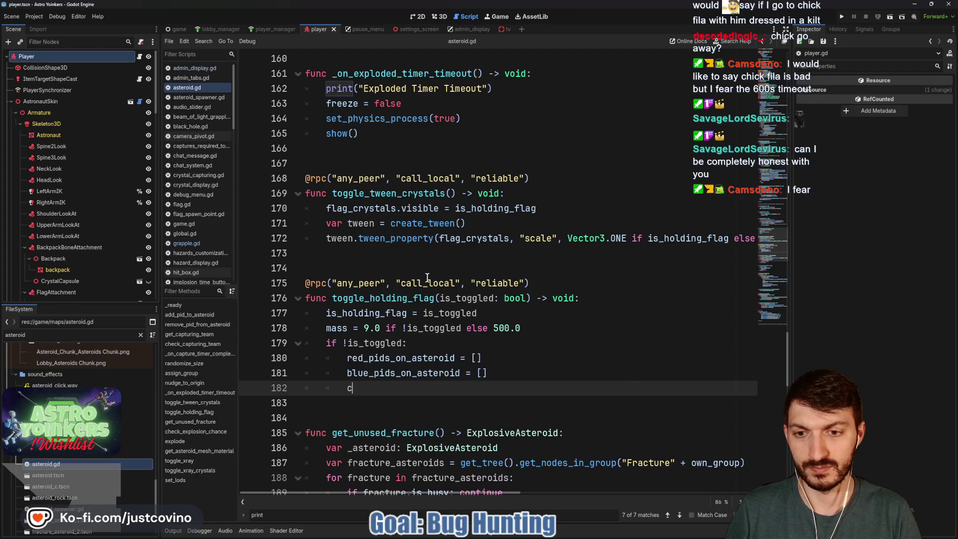
pyautogui.press('Return')
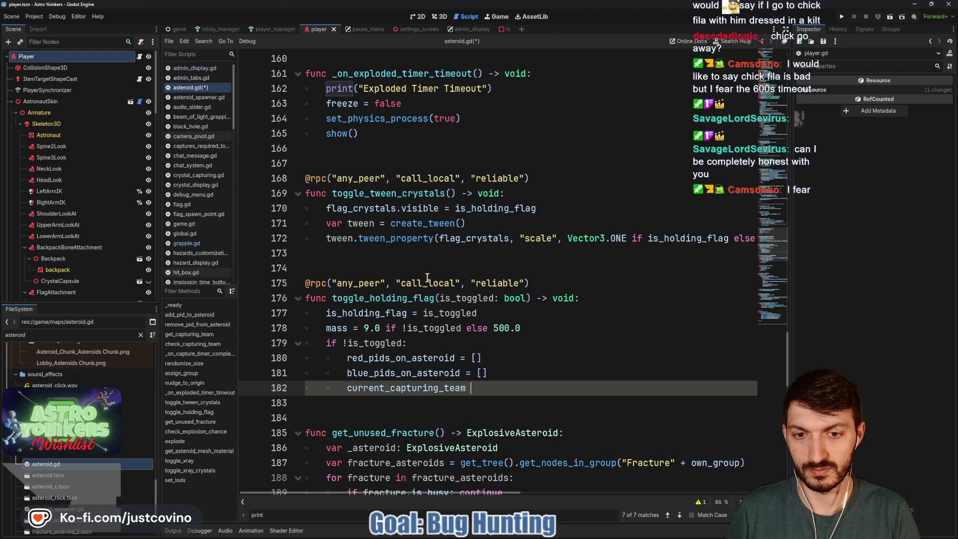
pyautogui.write('= n')
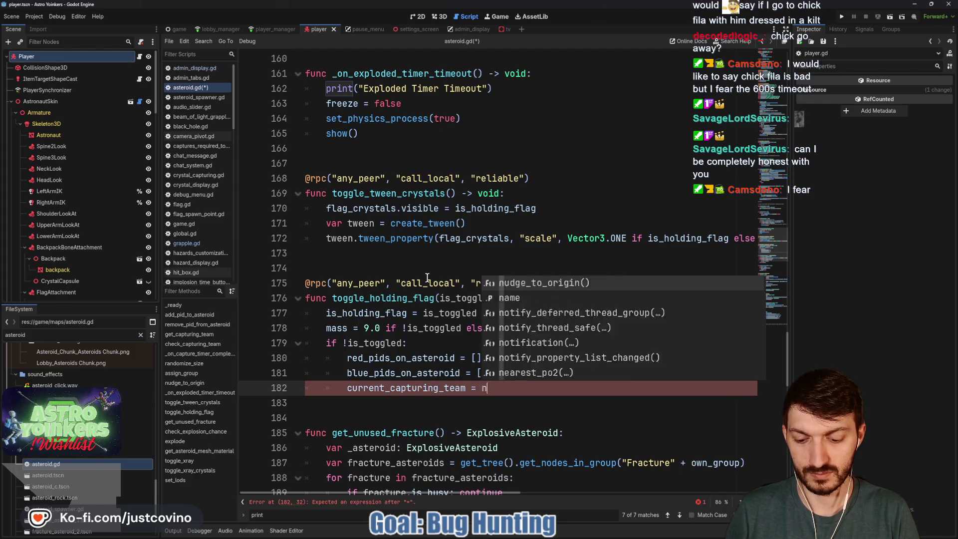
pyautogui.write('ull')
pyautogui.press('BackSpace')
pyautogui.press('BackSpace')
pyautogui.press('BackSpace')
pyautogui.write('Global.Team.')
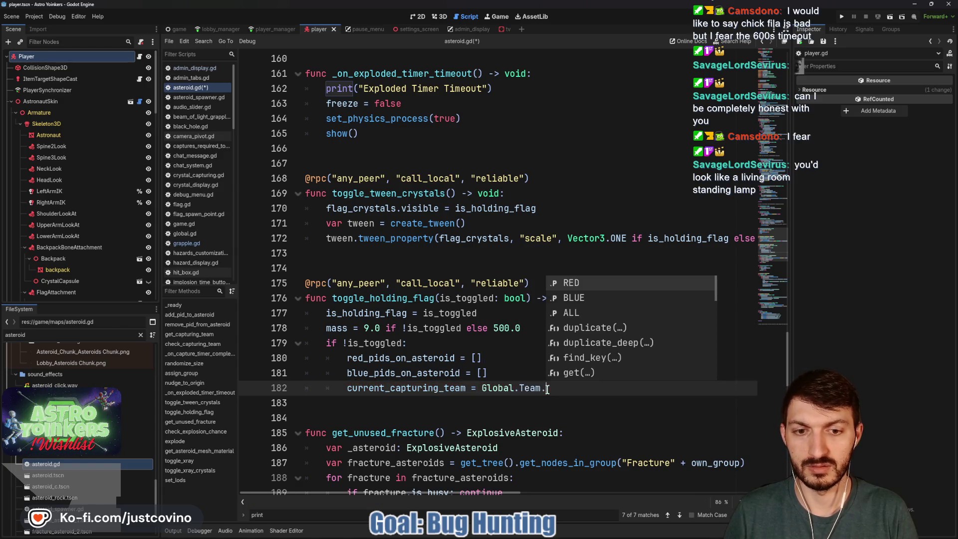
pyautogui.write('A')
pyautogui.press('Return')
pyautogui.hotkey('ctrl', 's')
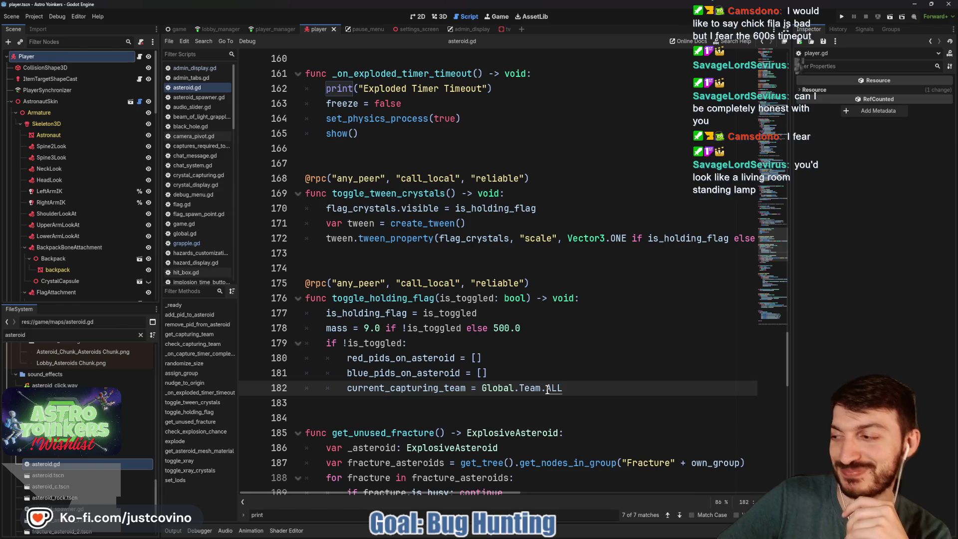
# - Review the new pid-list and team reset lines in toggle_holding_flag
pyautogui.click(487, 406)
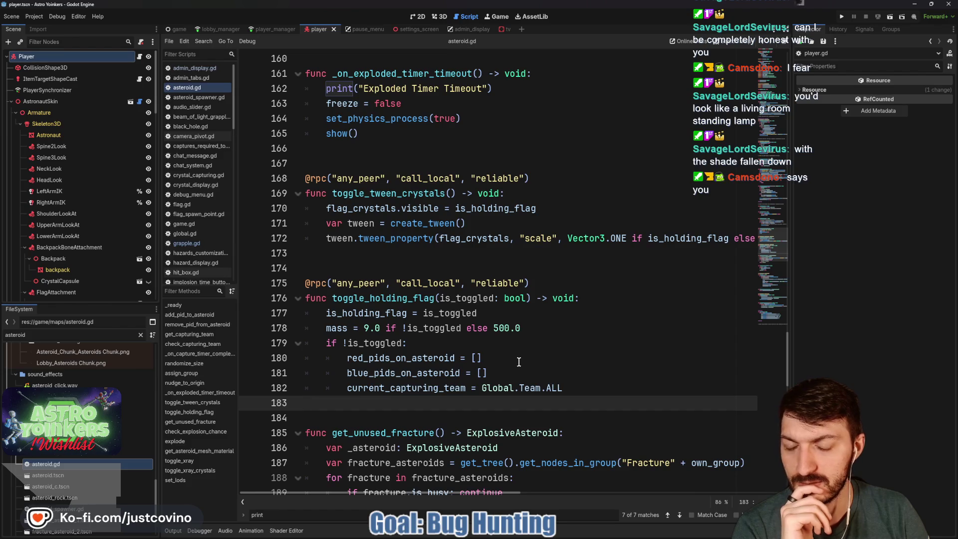
pyautogui.scroll(-3, 518, 361)
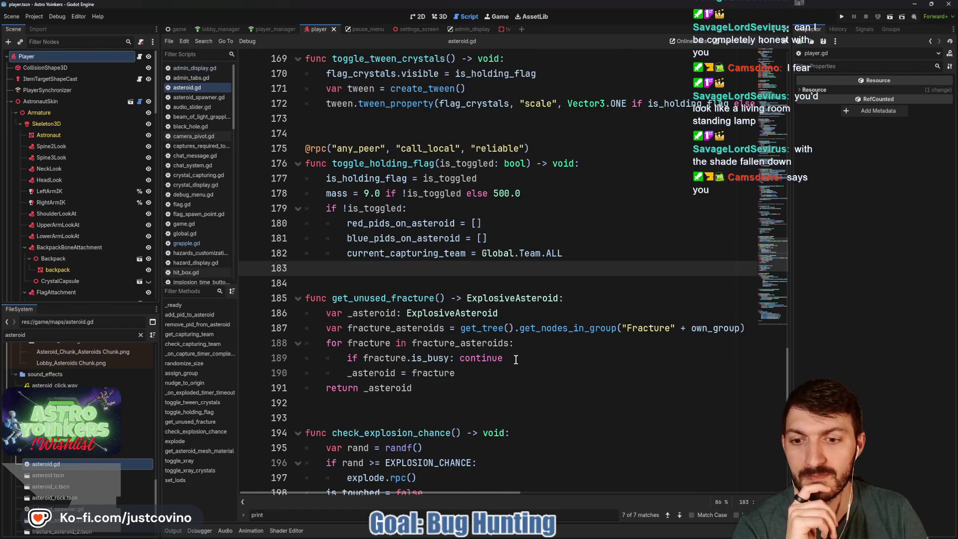
pyautogui.scroll(-2, 516, 359)
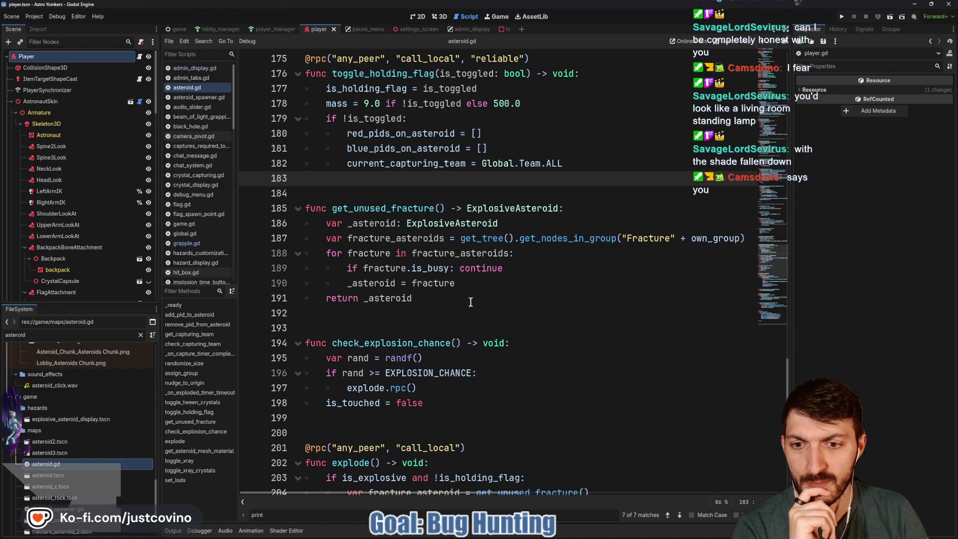
pyautogui.scroll(4, 470, 302)
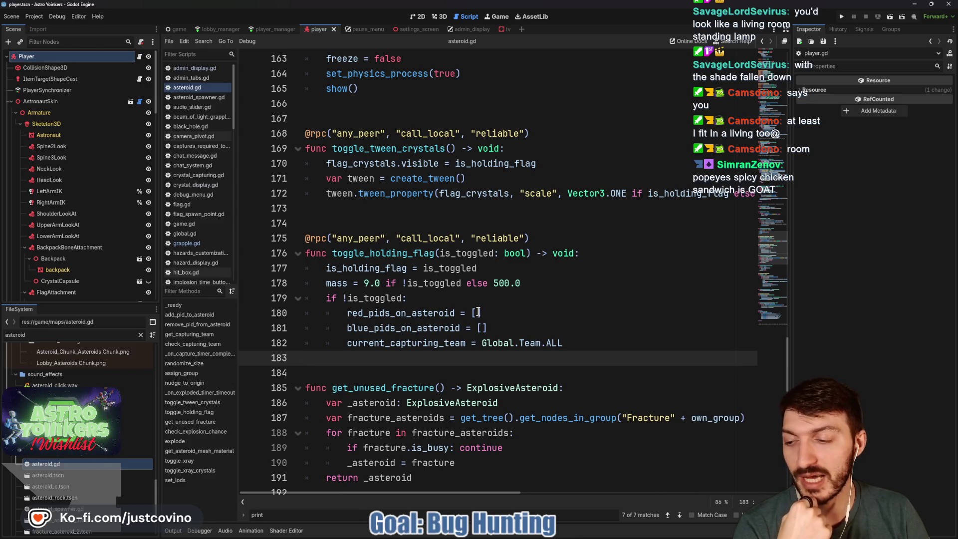
pyautogui.click(518, 330)
pyautogui.press('Up')
pyautogui.press('Down')
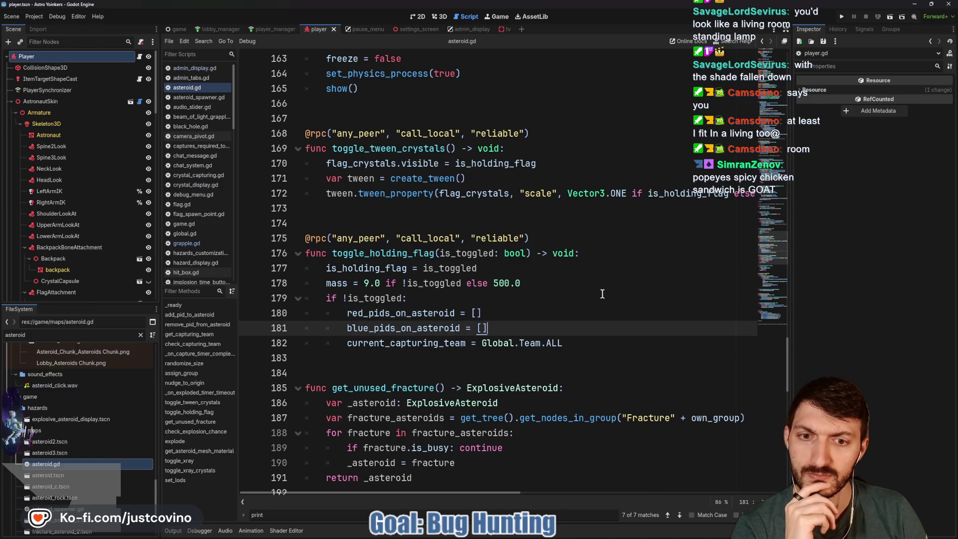
pyautogui.click(604, 298)
pyautogui.click(541, 285)
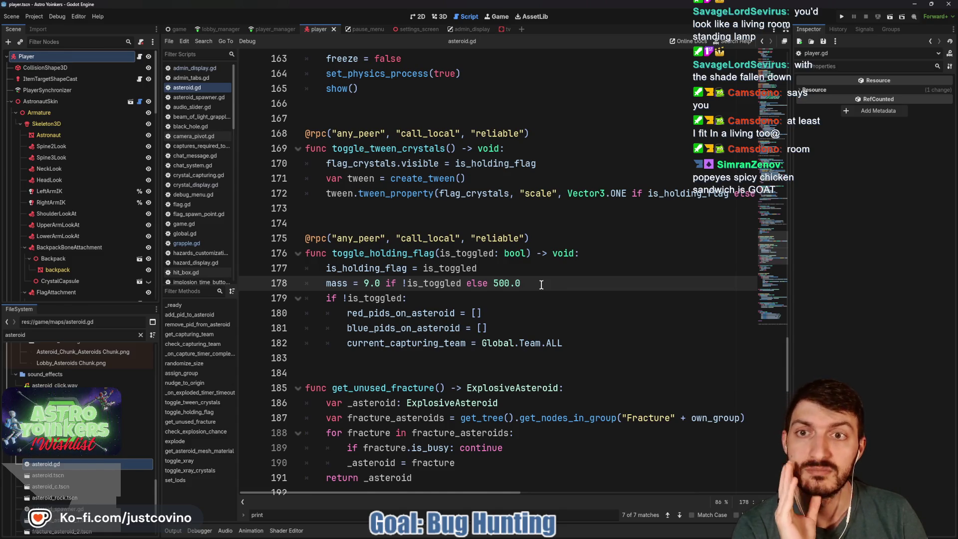
# - Scroll to _on_capture_timer_completed, select its name, and inspect its pop_front pid lines
pyautogui.scroll(2, 542, 284)
pyautogui.scroll(7, 543, 285)
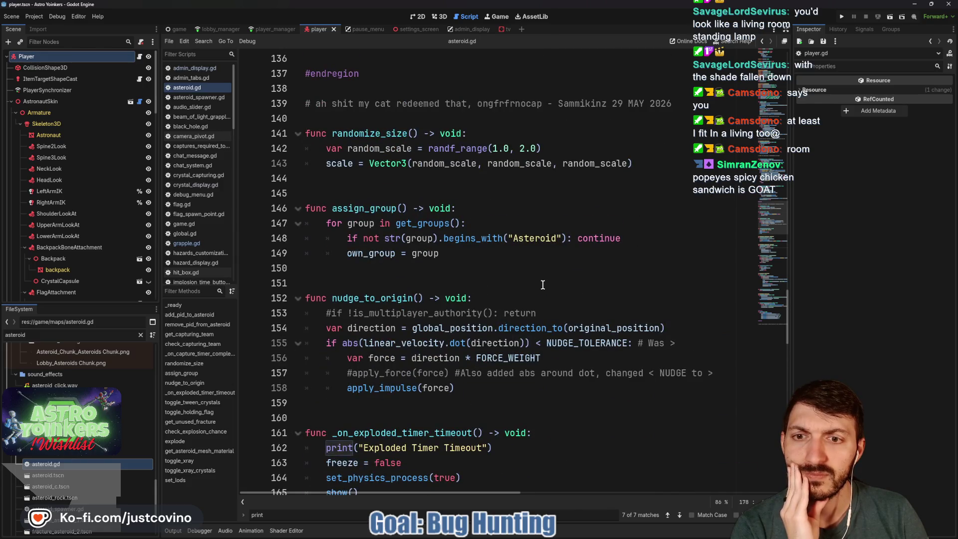
pyautogui.scroll(-15, 543, 285)
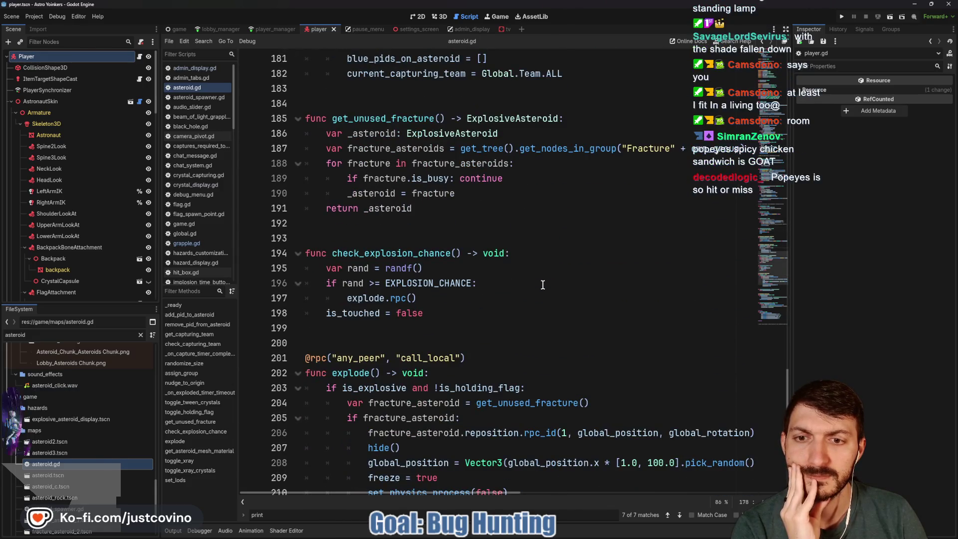
pyautogui.scroll(-11, 543, 285)
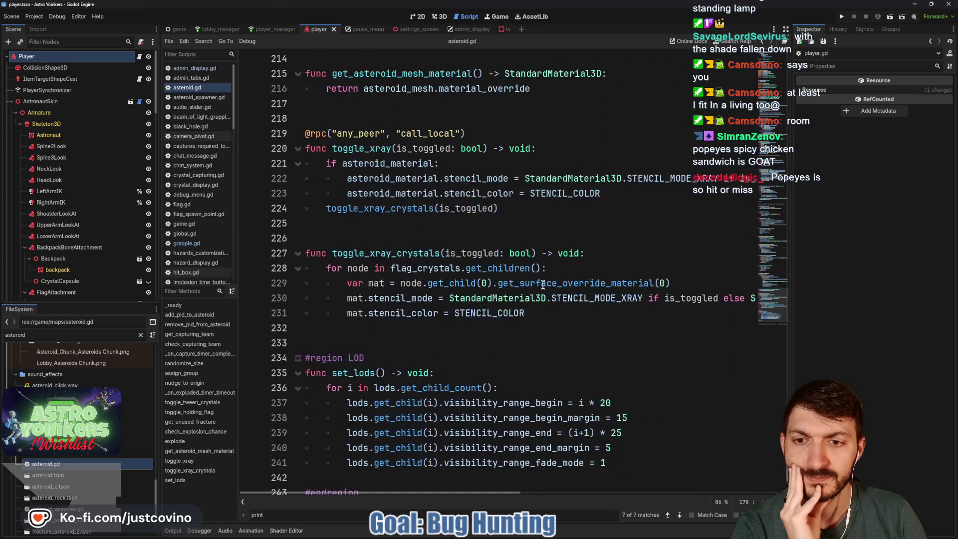
pyautogui.scroll(-2, 543, 285)
pyautogui.scroll(17, 543, 285)
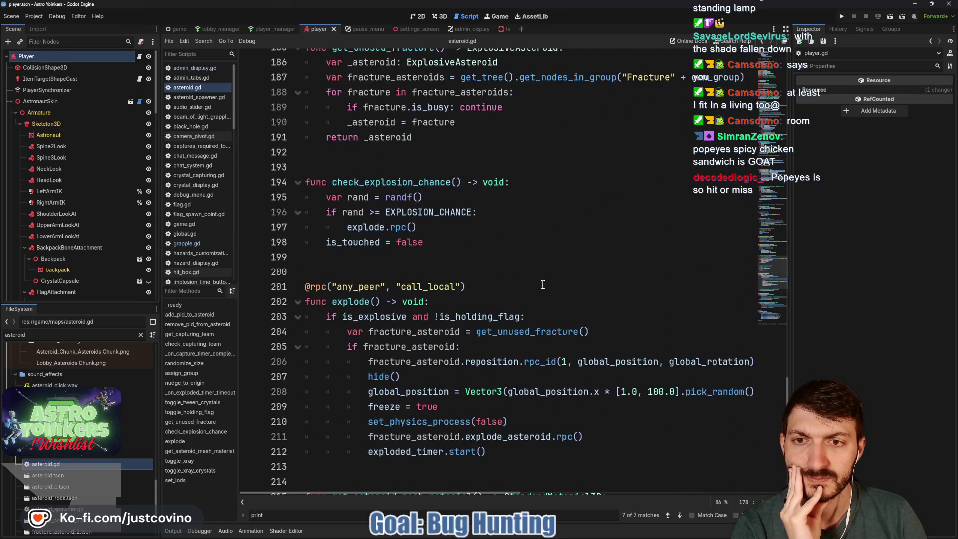
pyautogui.scroll(5, 542, 285)
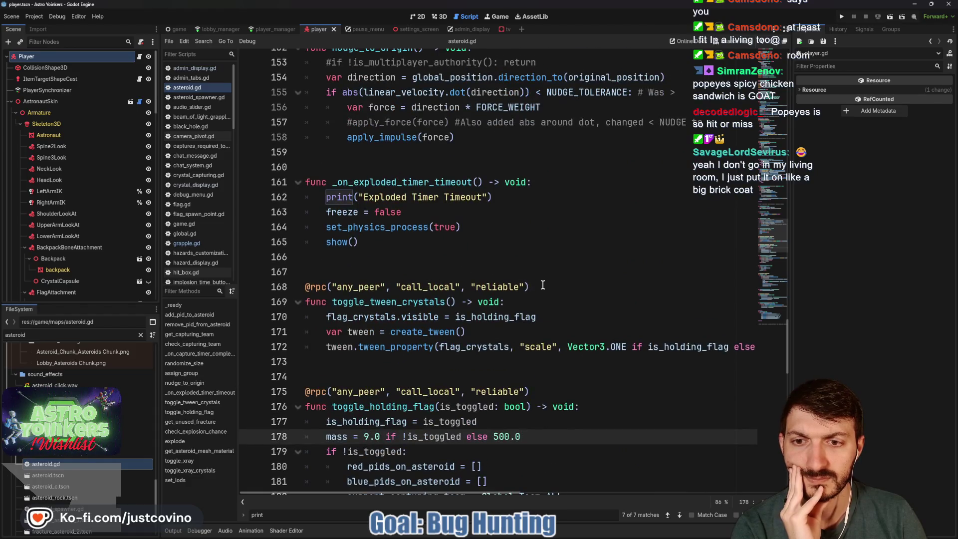
pyautogui.scroll(9, 542, 285)
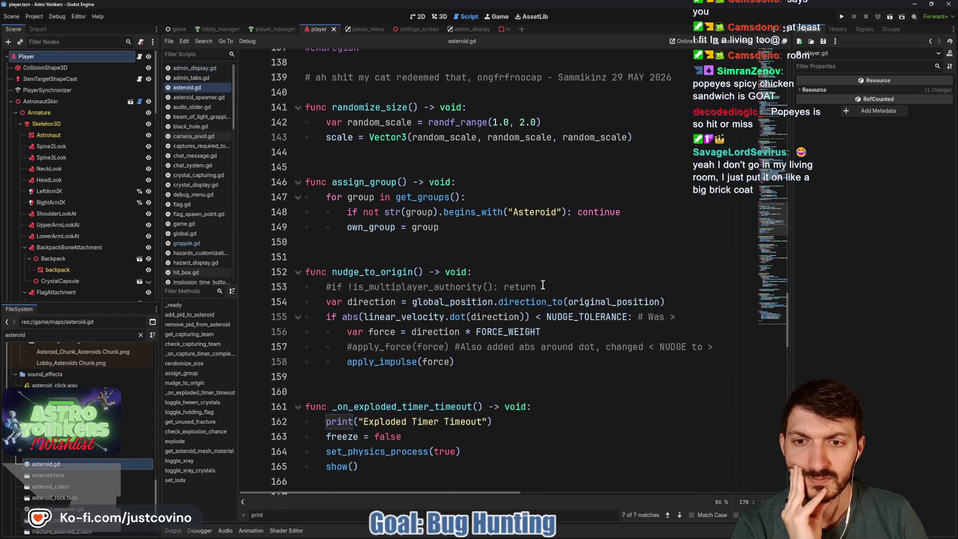
pyautogui.scroll(5, 542, 285)
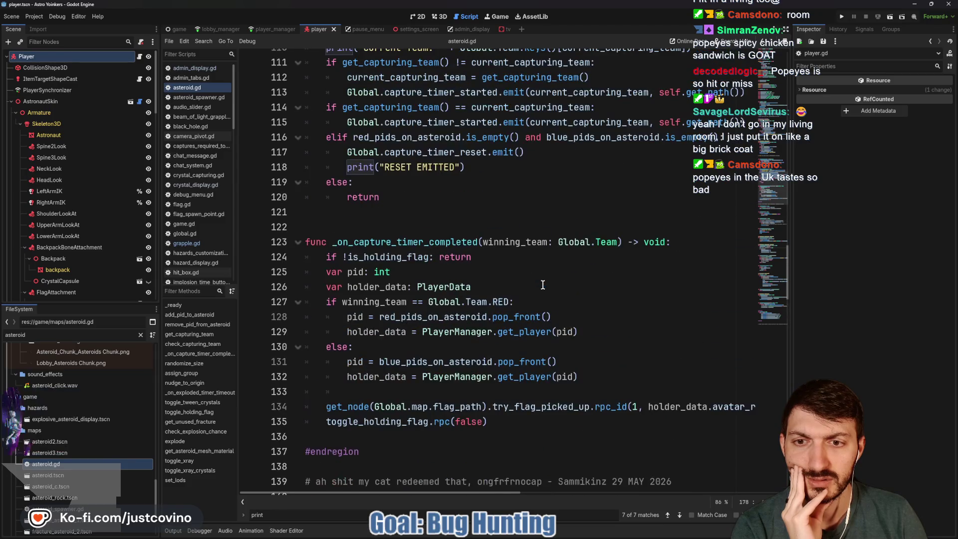
pyautogui.click(387, 241)
pyautogui.doubleClick(387, 241)
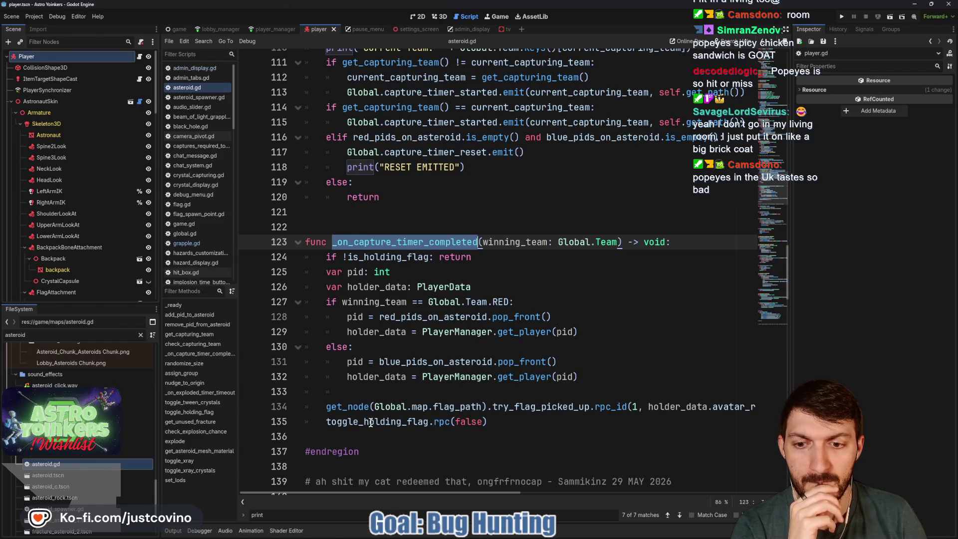
pyautogui.moveTo(372, 424)
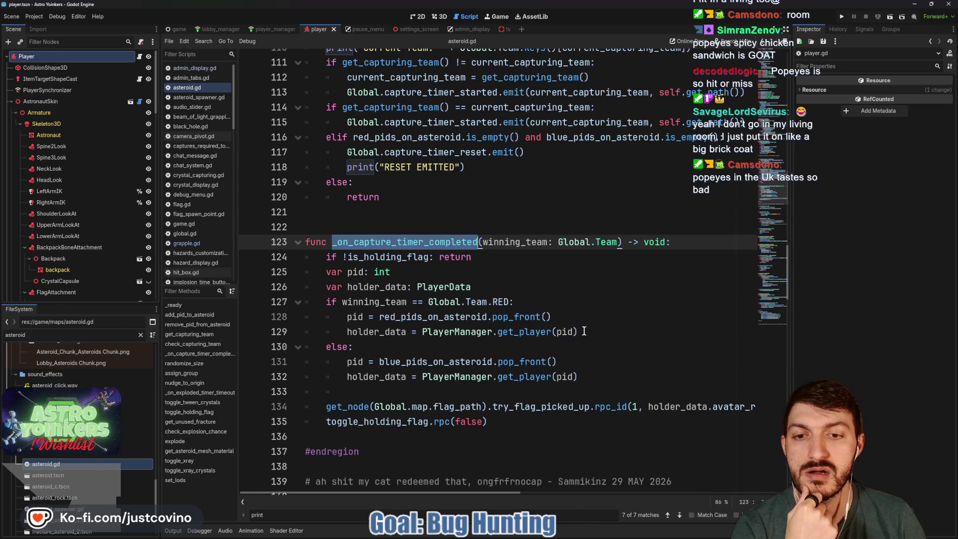
pyautogui.click(560, 317)
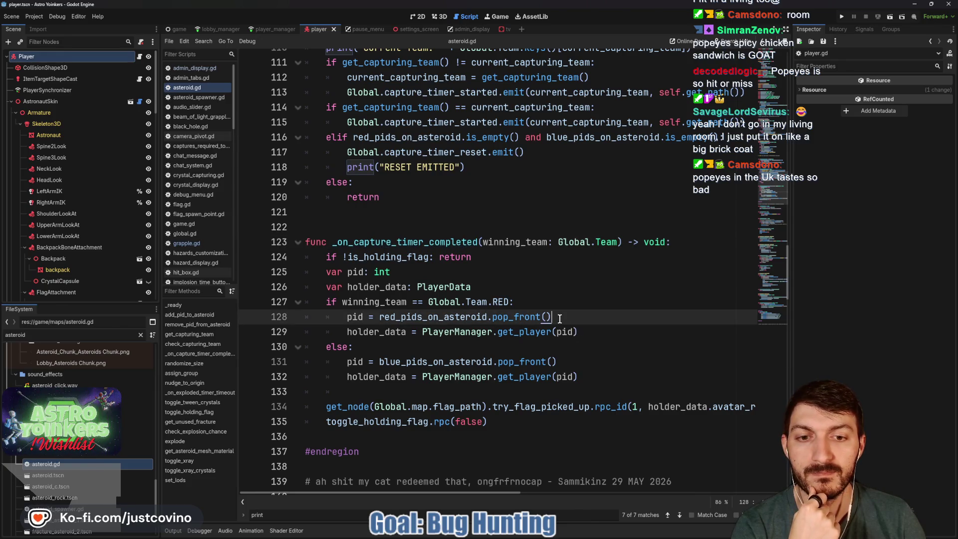
# - After the red pop_front line, add 'if pid == 0' with an indented 'pid = 1'
pyautogui.press('Return')
pyautogui.write('if pid == 0:')
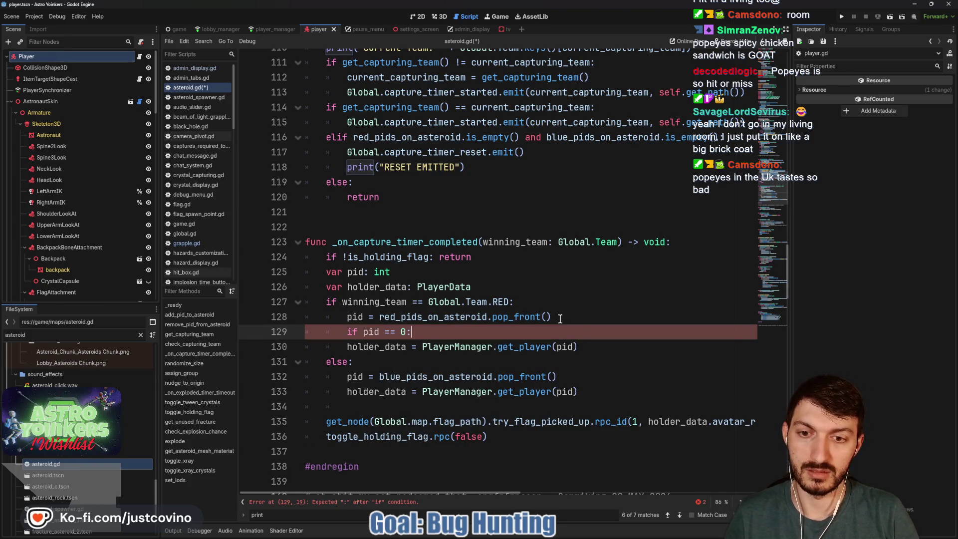
pyautogui.press('Return')
pyautogui.write('pid = 1')
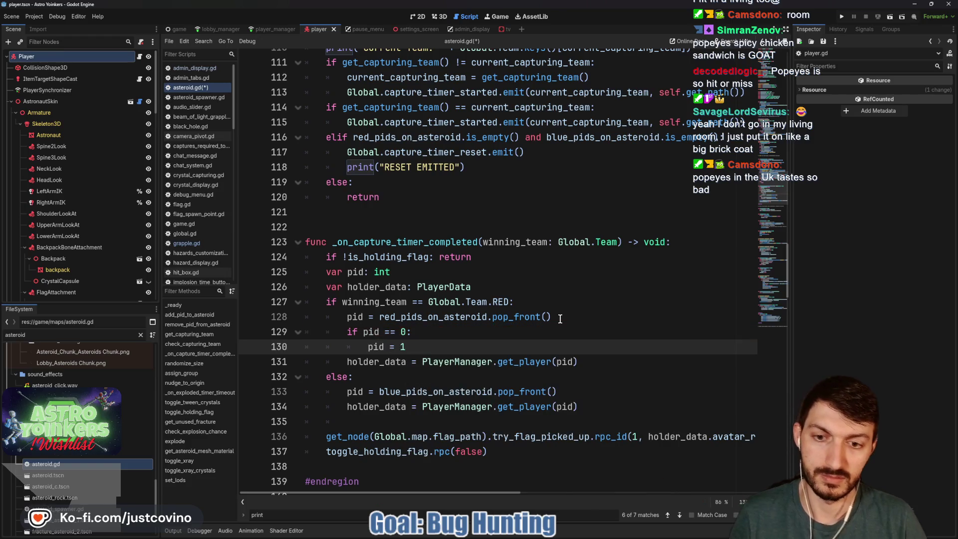
# - Add the same pid = 1 guard after the blue pop_front line, save, and run the game
pyautogui.click(579, 392)
pyautogui.press('Return')
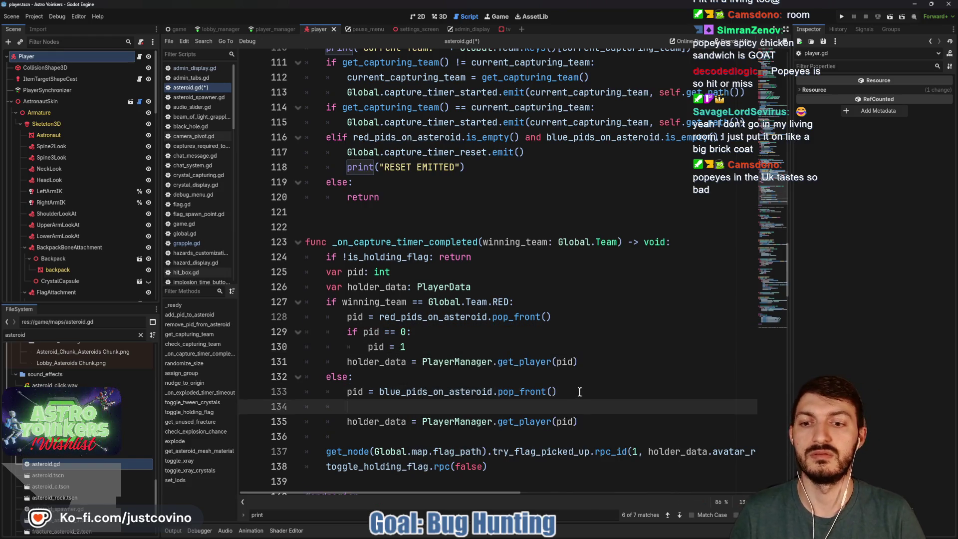
pyautogui.write('if pid -')
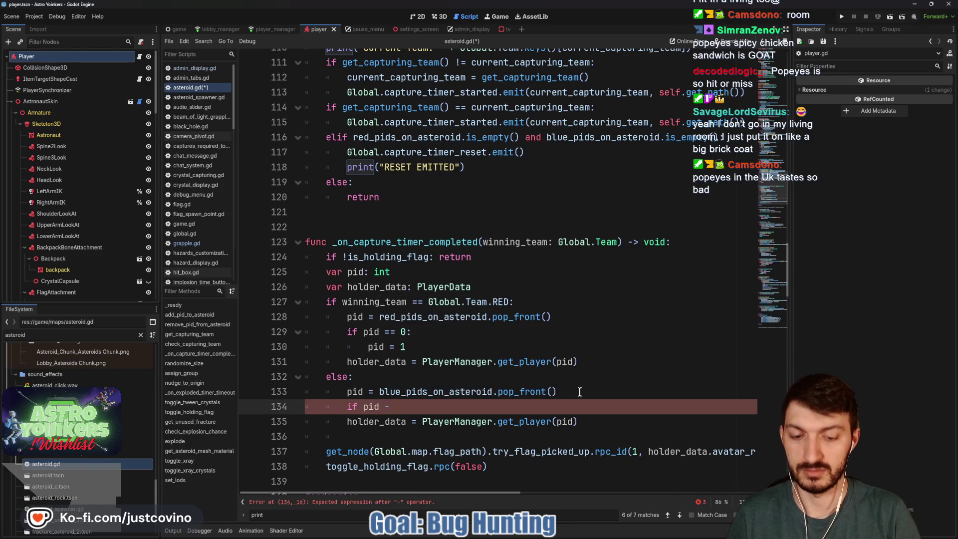
pyautogui.write('= 0:')
pyautogui.press('Return')
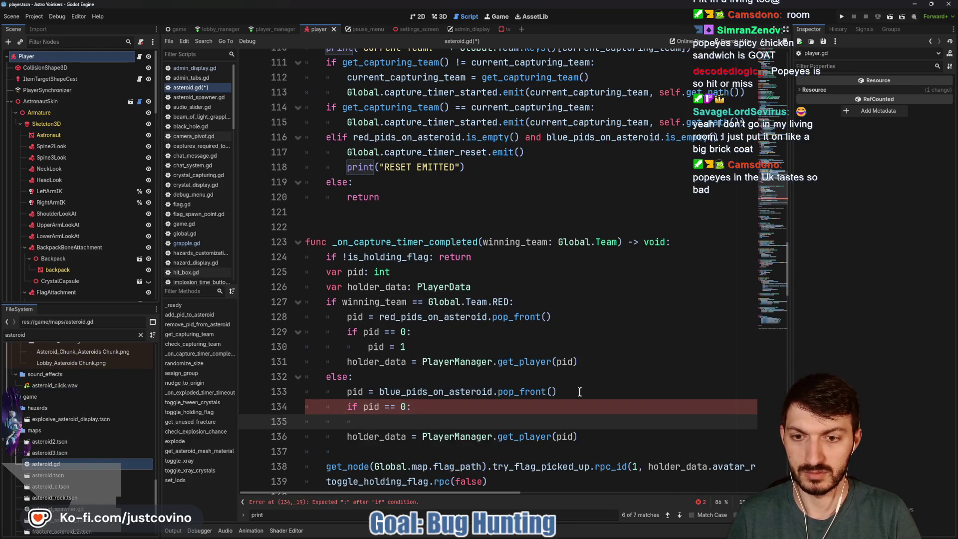
pyautogui.write('pid = 1')
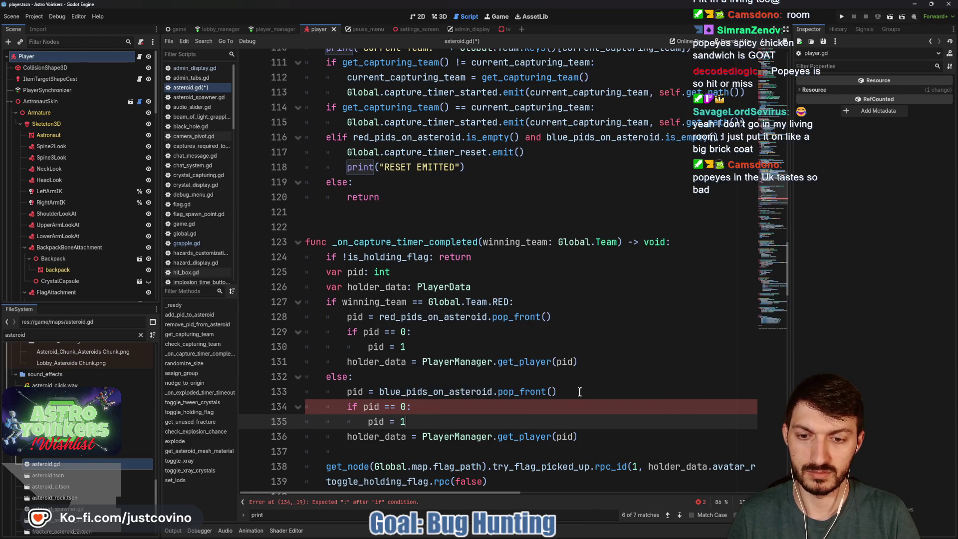
pyautogui.hotkey('ctrl', 's')
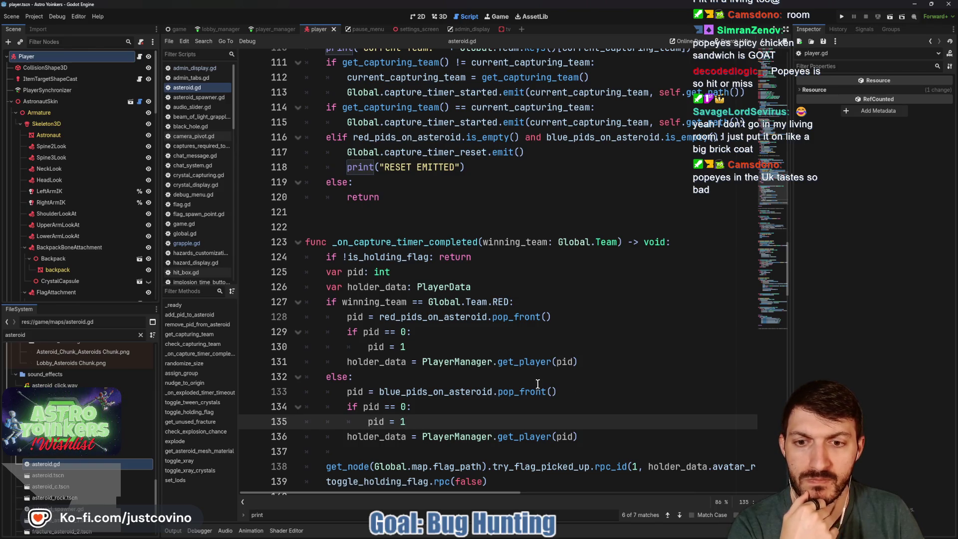
pyautogui.click(841, 16)
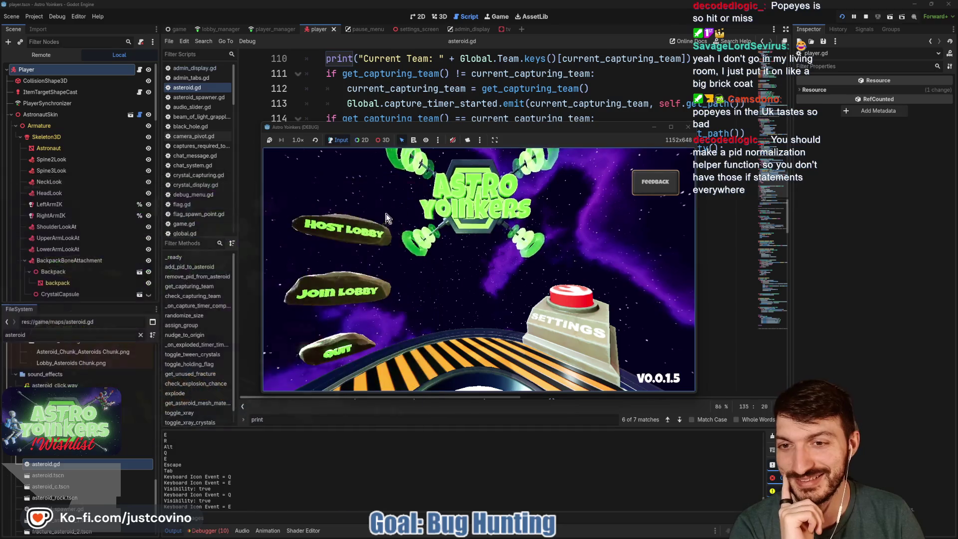
# - Host a new lobby from the game's main menu
pyautogui.click(351, 231)
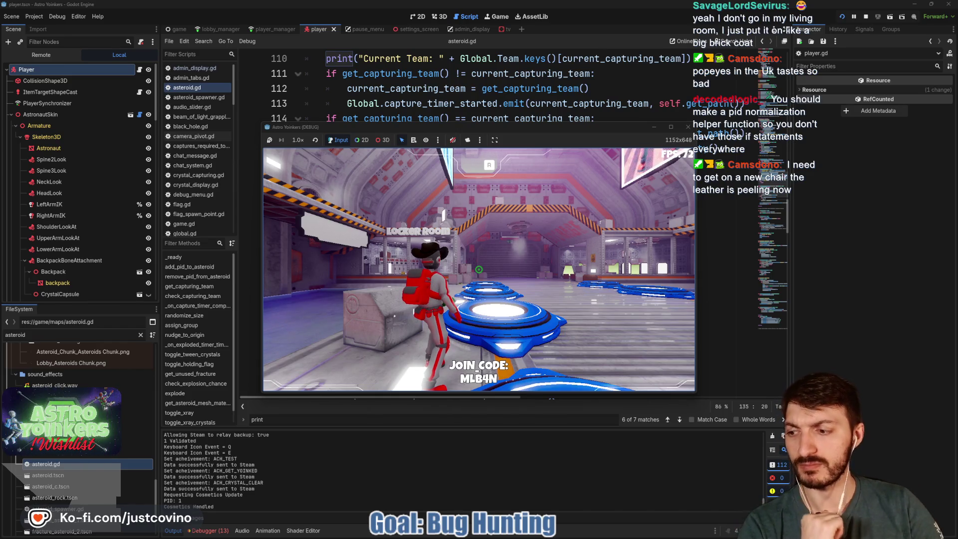
# - Ready up the character on the pad with W to start the test match
pyautogui.press('w')
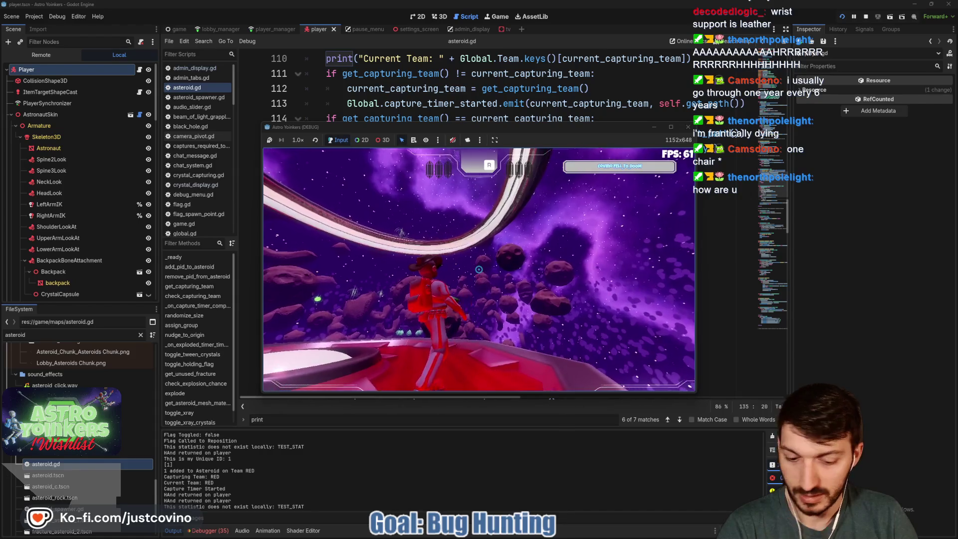
# - Stop the game, review Session 2's errors, clear them, and collapse the bottom panel
pyautogui.press('F8')
pyautogui.click(217, 530)
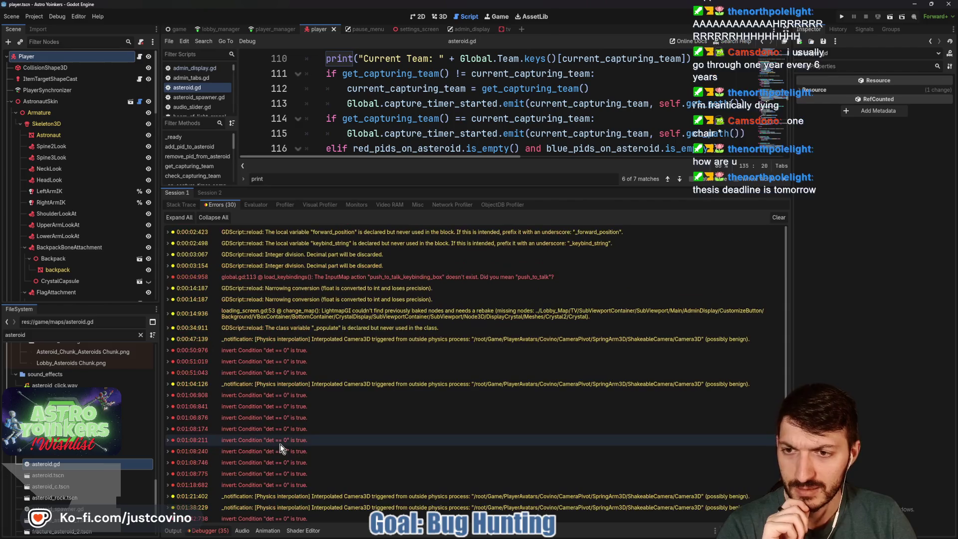
pyautogui.click(215, 194)
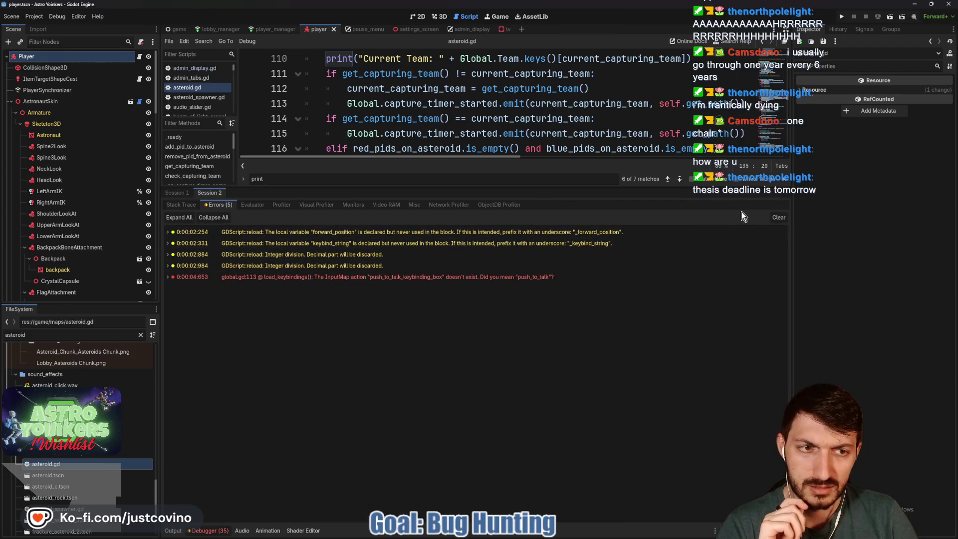
pyautogui.click(780, 218)
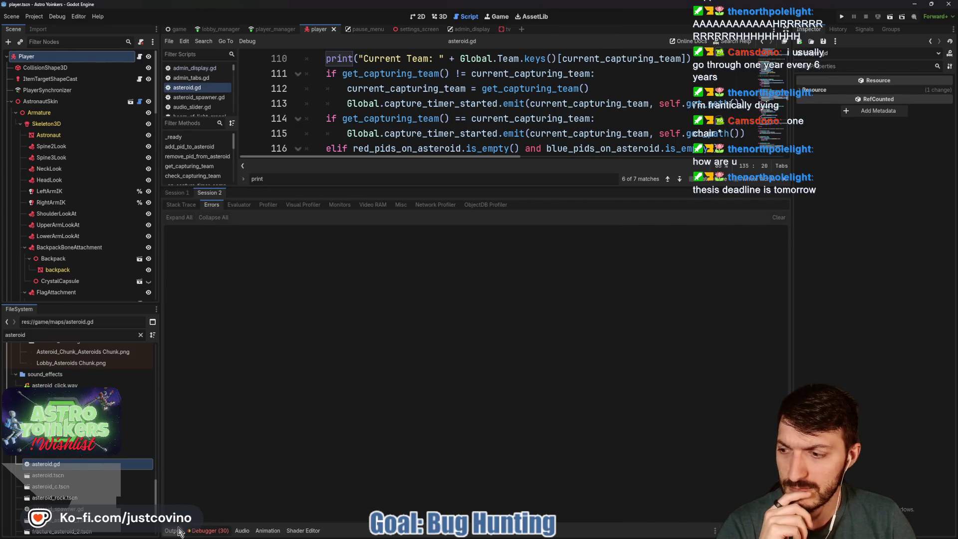
pyautogui.click(179, 530)
pyautogui.click(179, 530)
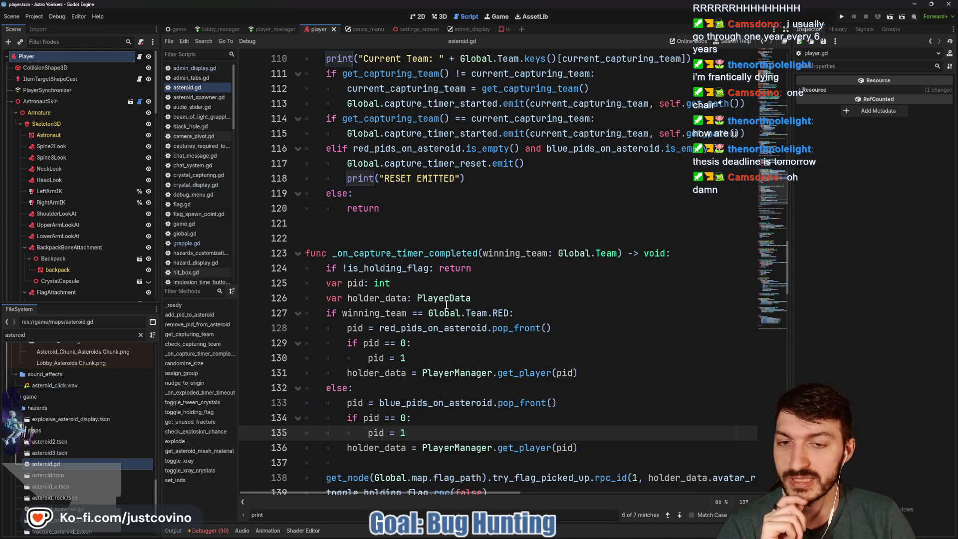
# - Select the try_flag_picked_up call in asteroid.gd's capture handler
pyautogui.click(399, 238)
pyautogui.click(440, 179)
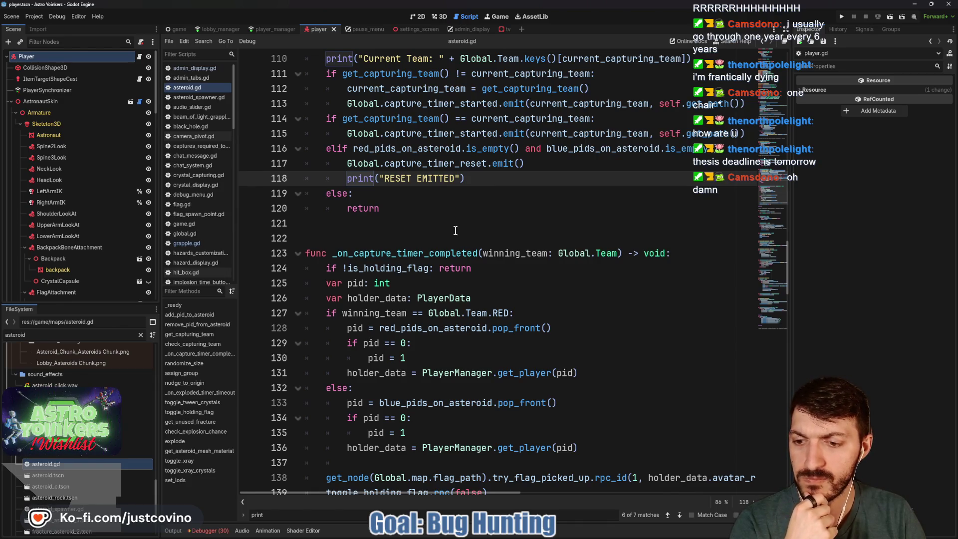
pyautogui.scroll(-5, 442, 234)
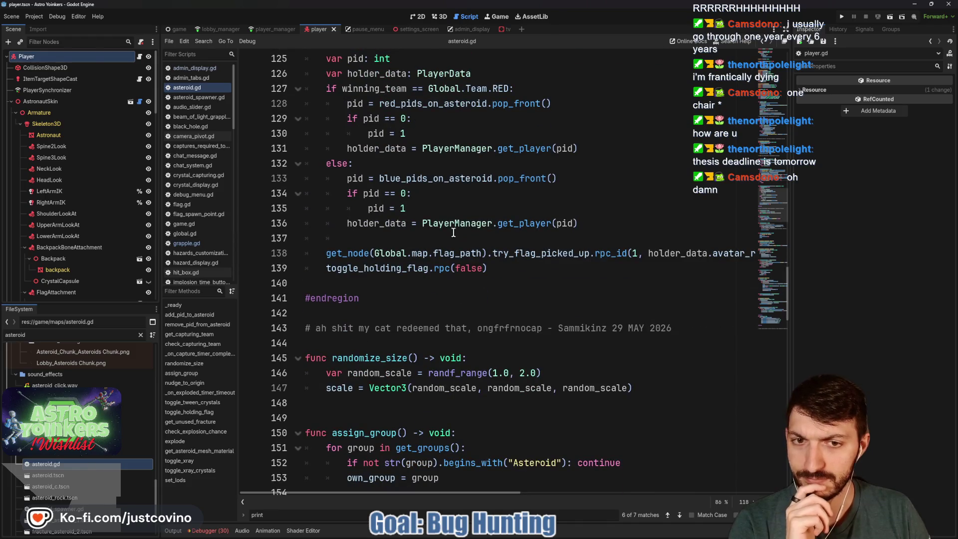
pyautogui.doubleClick(524, 254)
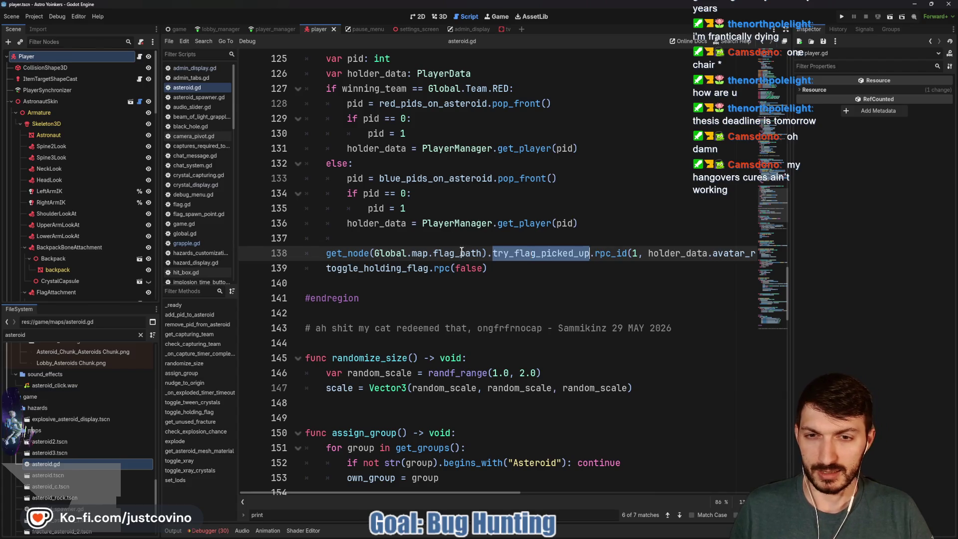
# - Search the whole project for try_flag_picked_up and open its definition at flag.gd line 14
pyautogui.doubleClick(531, 253)
pyautogui.hotkey('ctrl', 'shift', 'f')
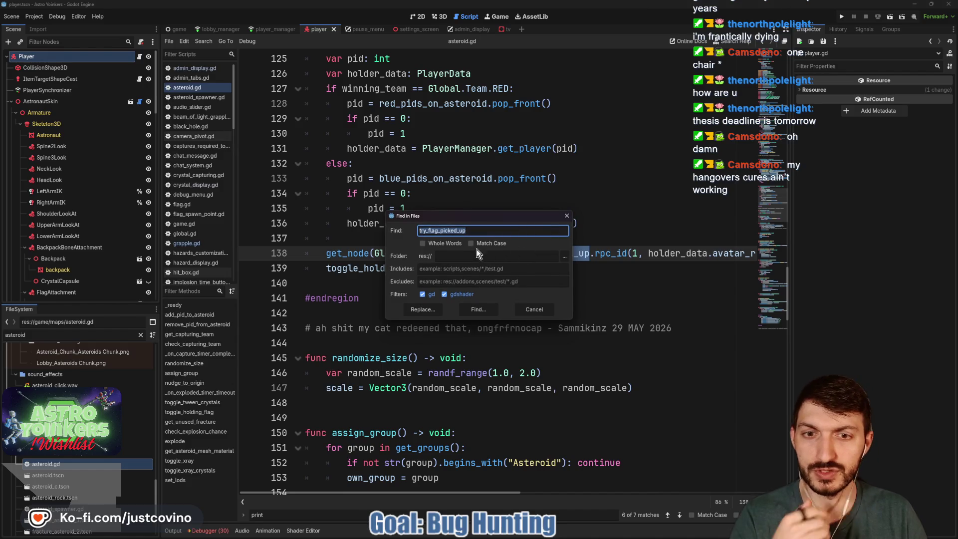
pyautogui.click(480, 316)
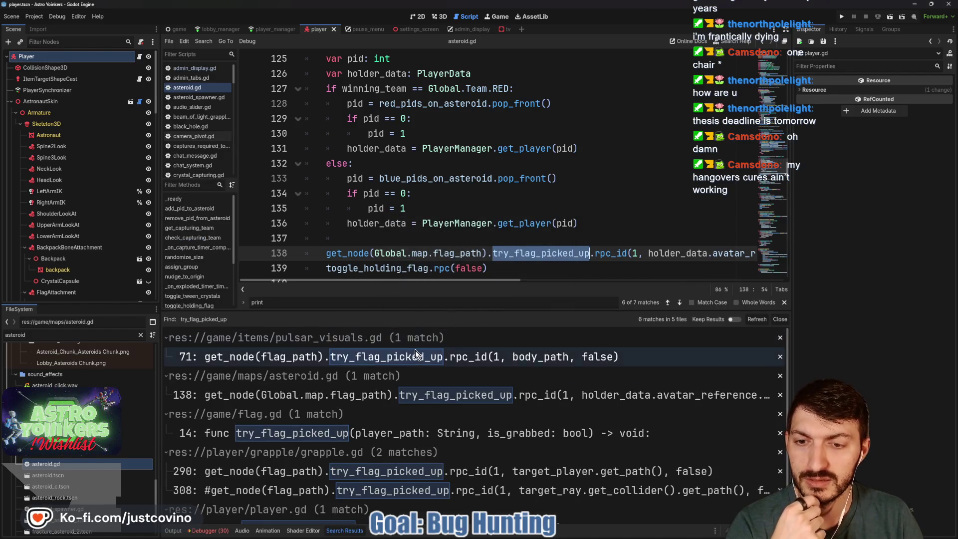
pyautogui.click(356, 433)
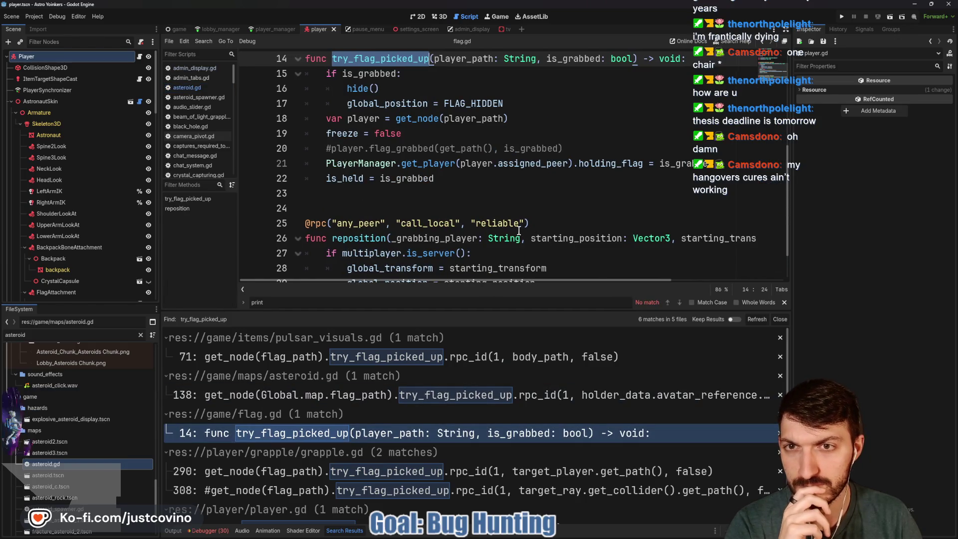
pyautogui.scroll(1, 519, 230)
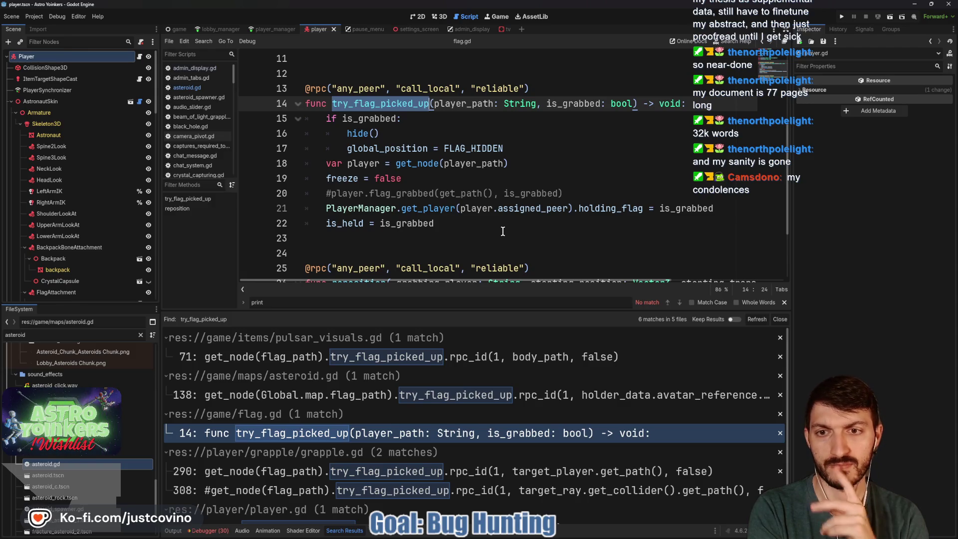
# - Inspect flag.gd's try_flag_picked_up, including the line setting the player's holding_flag
pyautogui.doubleClick(352, 163)
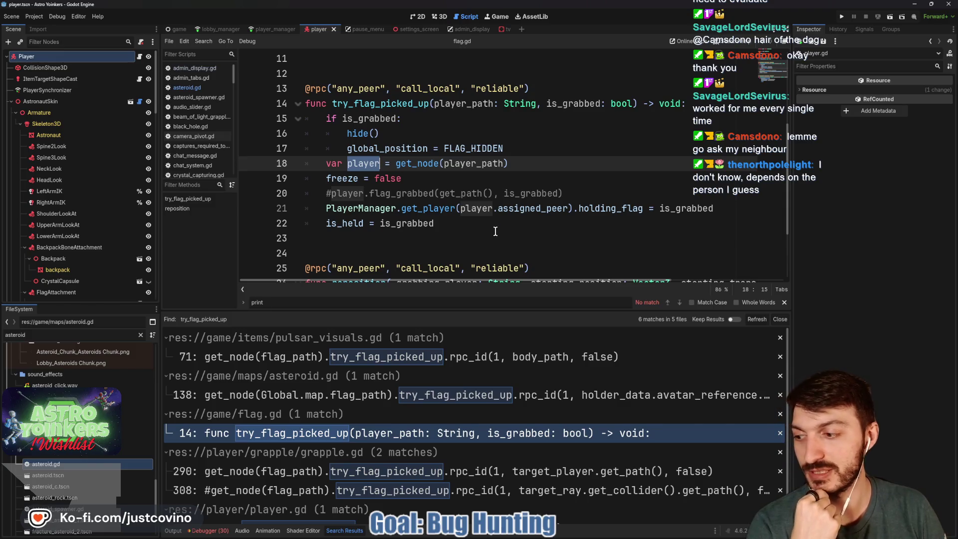
pyautogui.click(414, 210)
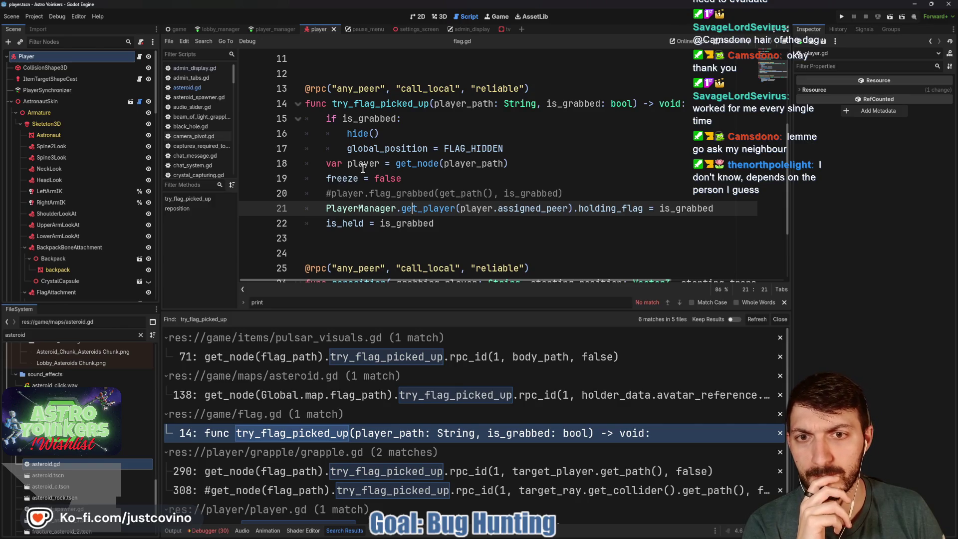
pyautogui.scroll(-2, 362, 168)
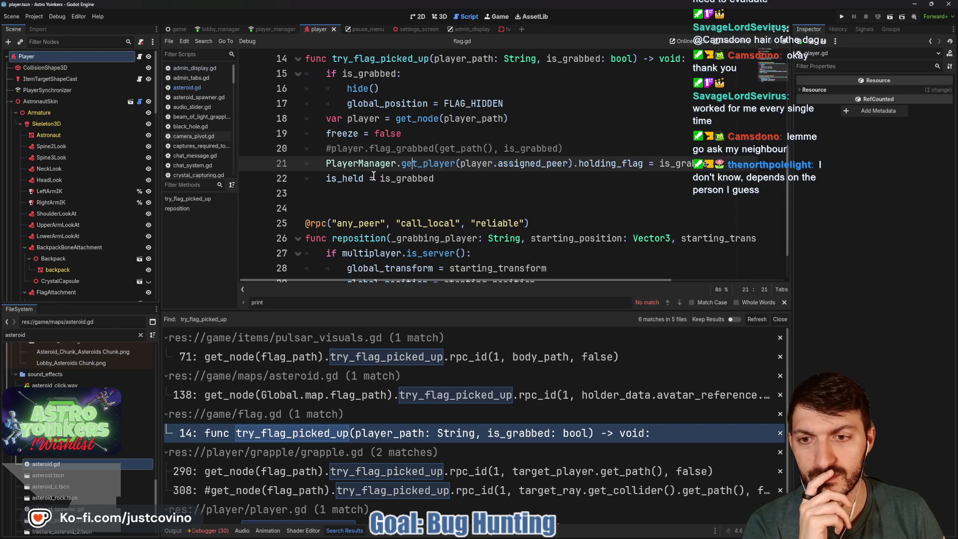
pyautogui.scroll(2, 374, 176)
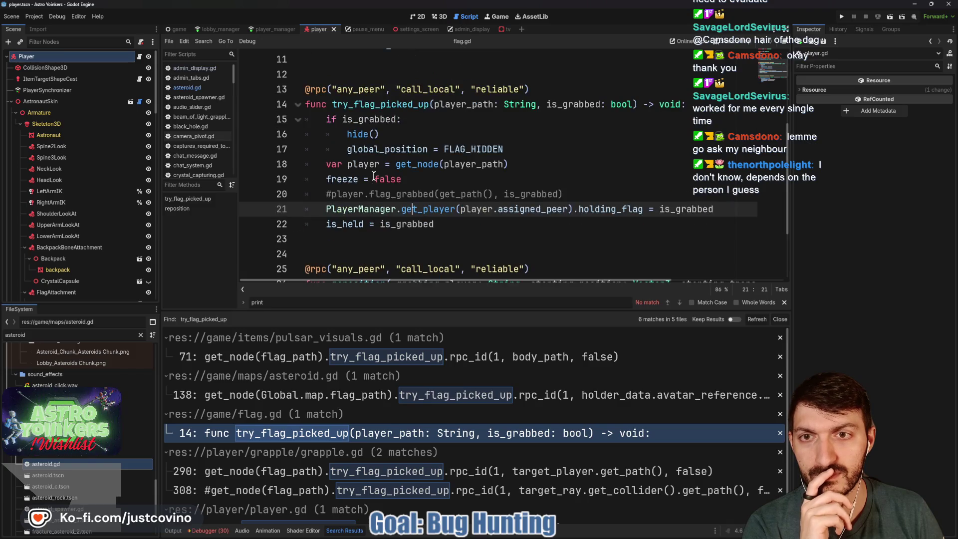
# - Rerun the project search for try_flag_picked_up, close the print find bar, and enlarge the results
pyautogui.doubleClick(428, 105)
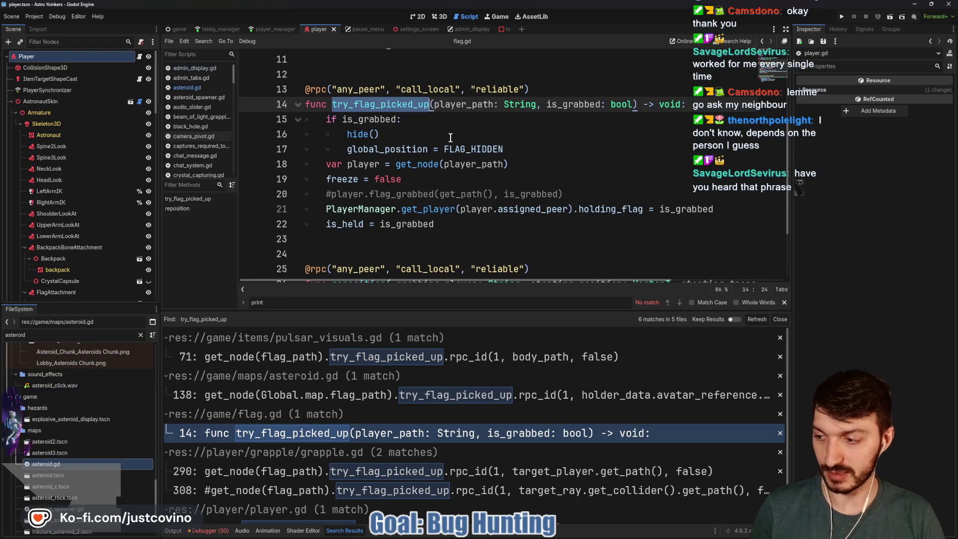
pyautogui.hotkey('ctrl', 'shift', 'f')
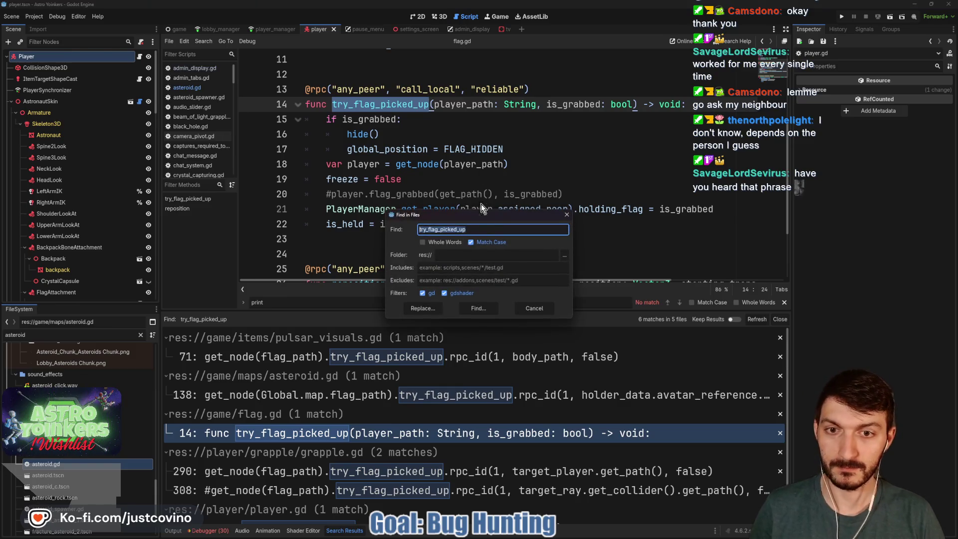
pyautogui.click(477, 309)
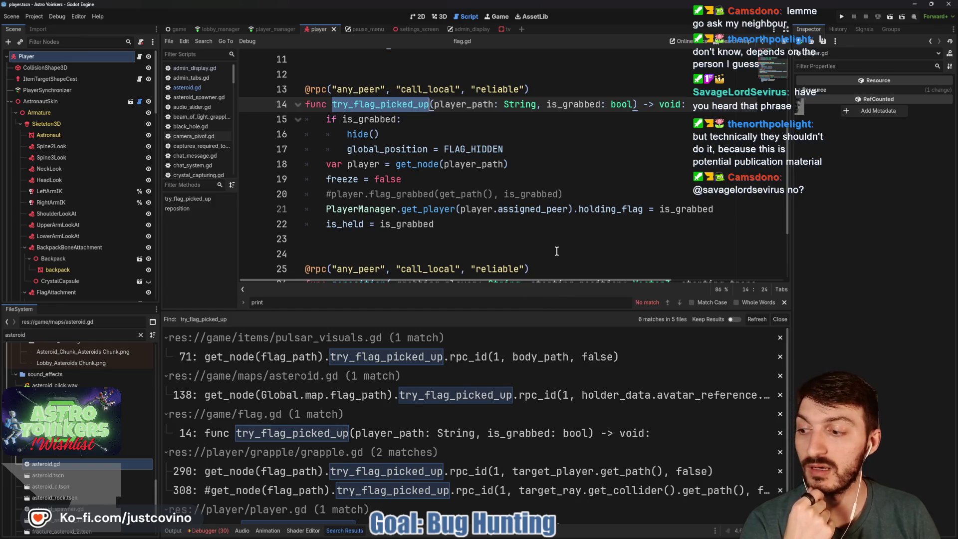
pyautogui.click(784, 302)
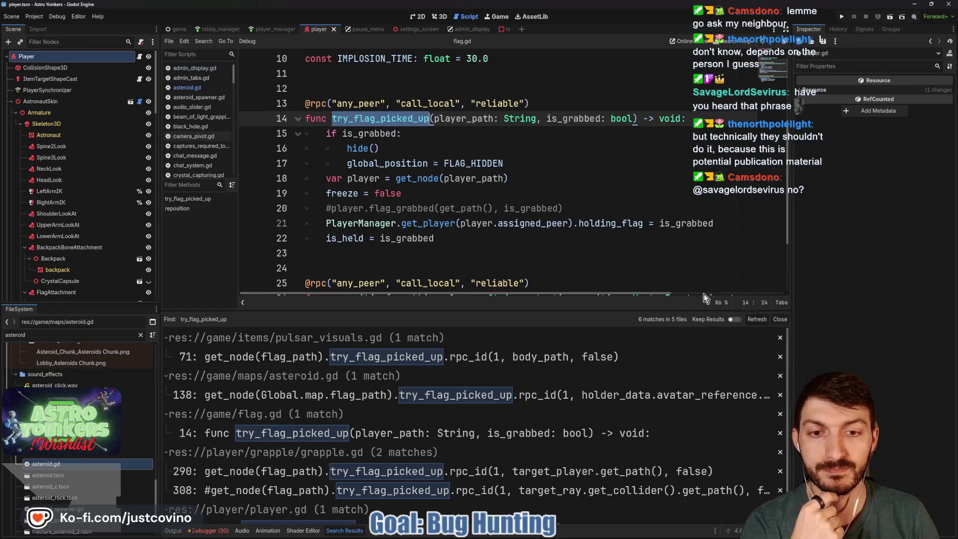
pyautogui.moveTo(506, 311)
pyautogui.mouseDown()
pyautogui.moveTo(506, 189)
pyautogui.moveTo(506, 202)
pyautogui.mouseUp()
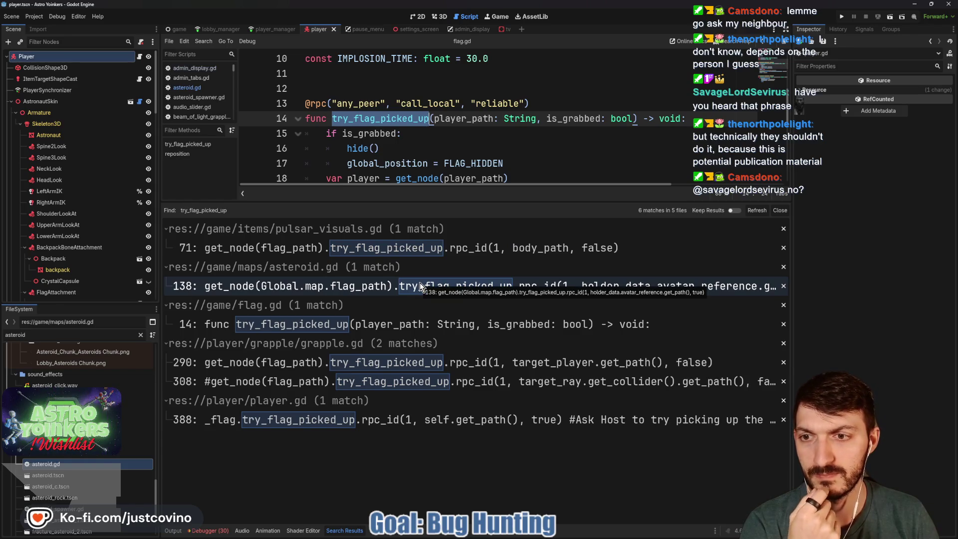
# - Visit the try_flag_picked_up calls in pulsar_visuals.gd line 71, asteroid.gd line 138, and player.gd line 388
pyautogui.click(468, 252)
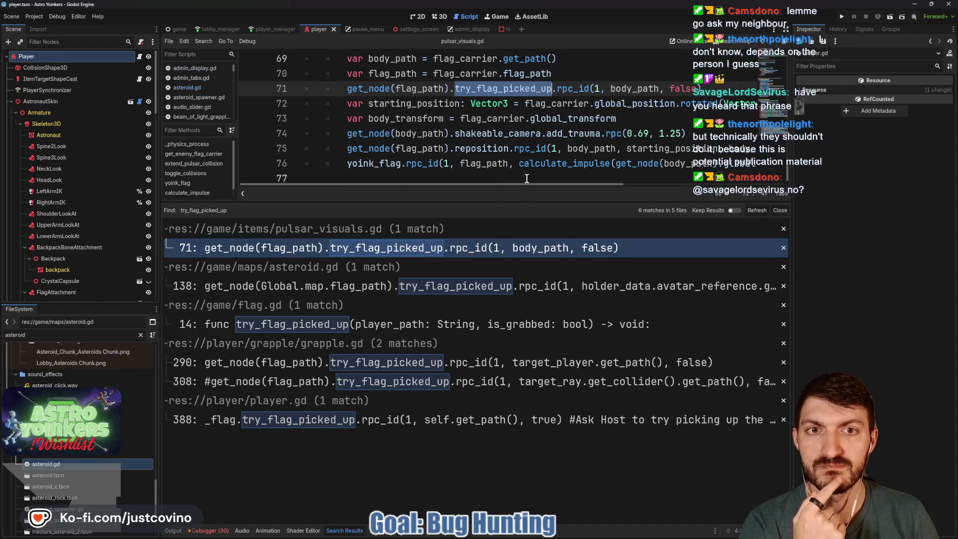
pyautogui.scroll(1, 519, 150)
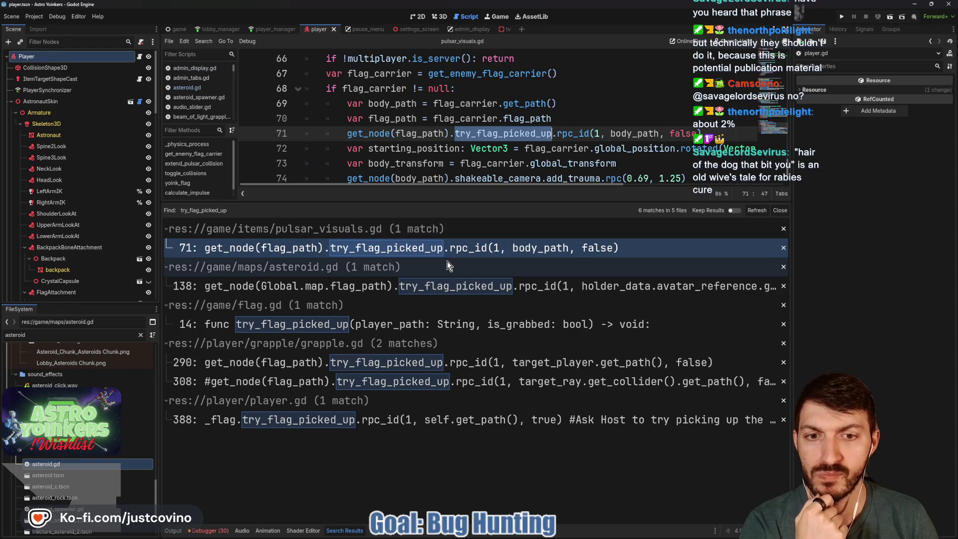
pyautogui.click(421, 290)
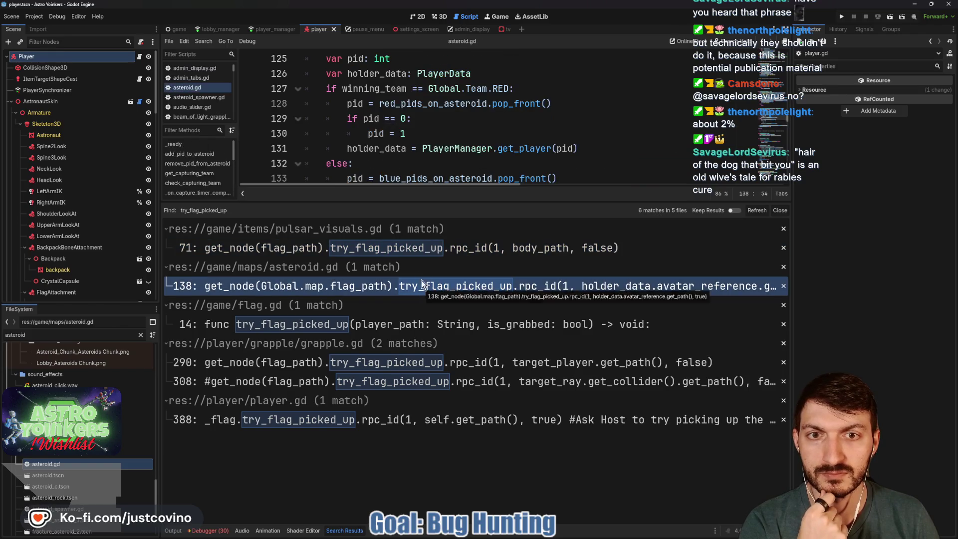
pyautogui.scroll(-2, 516, 143)
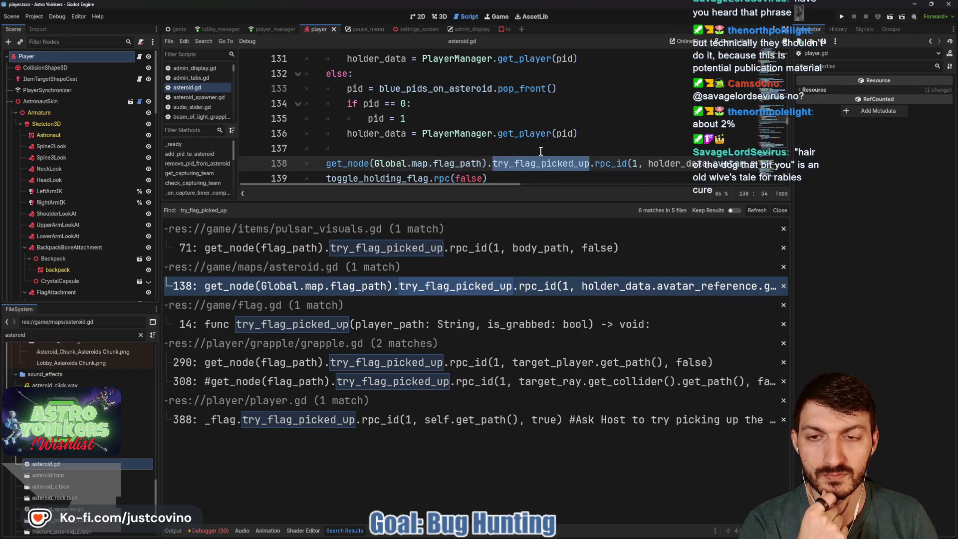
pyautogui.scroll(-1, 541, 150)
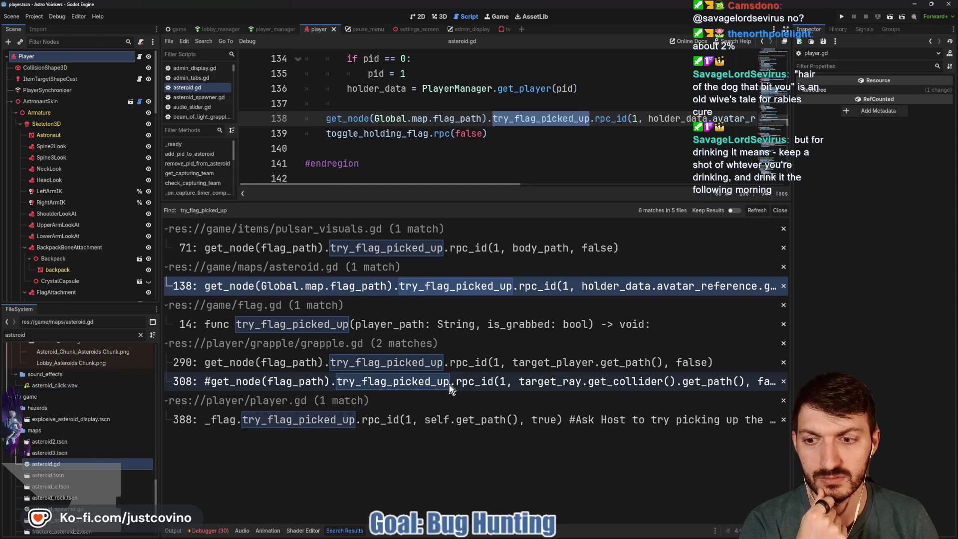
pyautogui.click(414, 420)
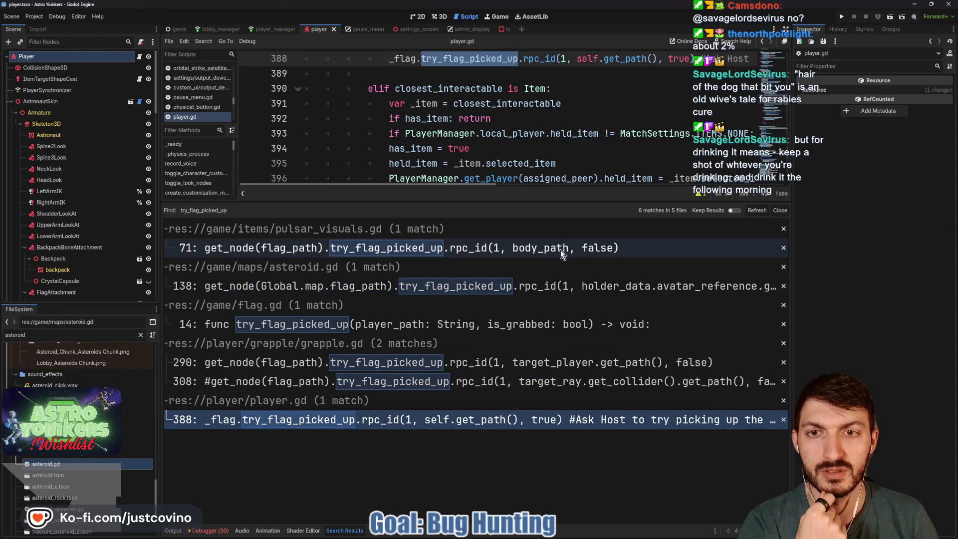
# - Give player.gd's code more room than the results, then revisit the pulsar_visuals.gd line 71 call
pyautogui.moveTo(527, 201); pyautogui.dragTo(527, 321)
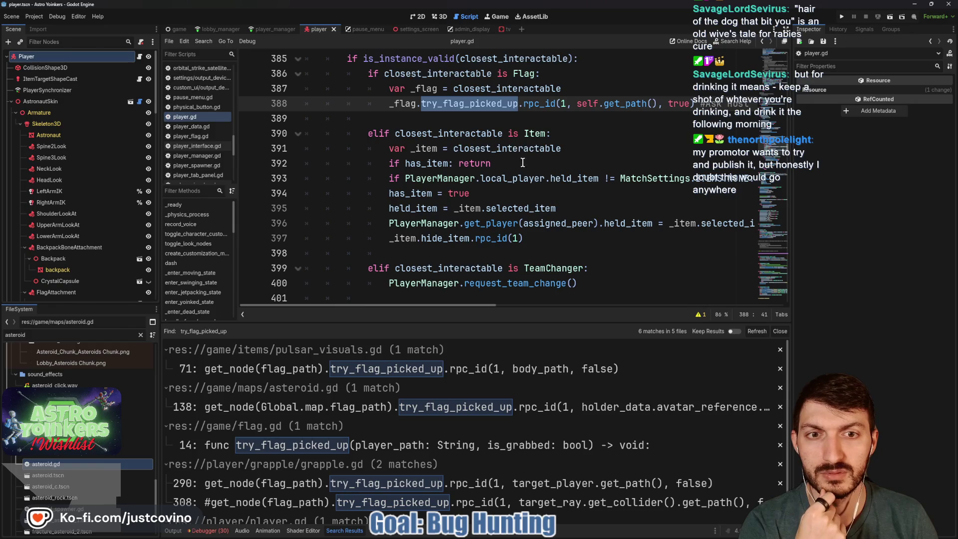
pyautogui.scroll(-1, 521, 182)
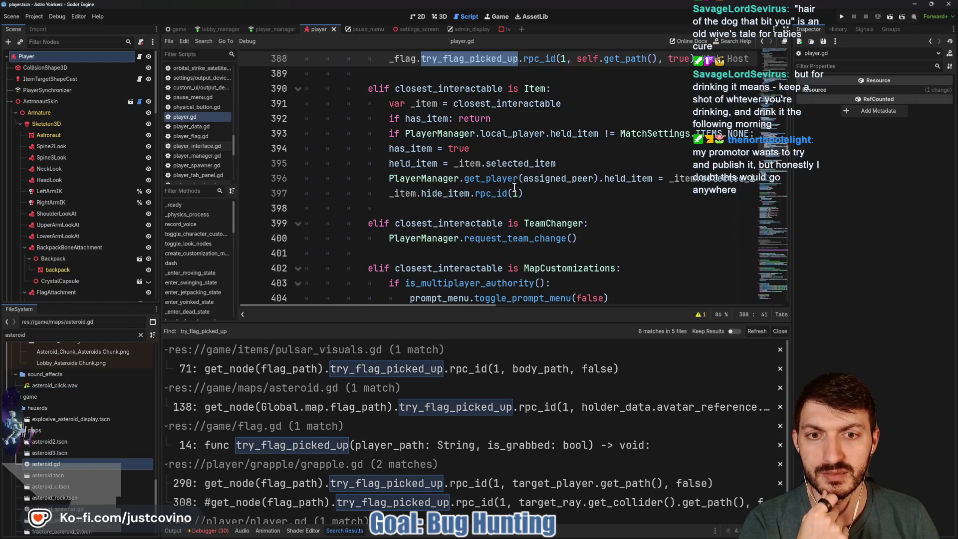
pyautogui.scroll(1, 515, 187)
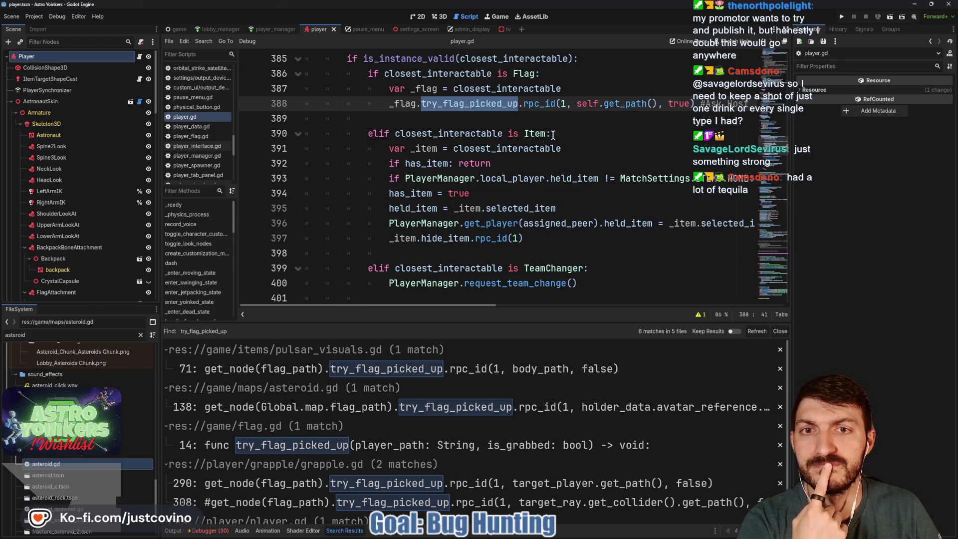
pyautogui.click(364, 369)
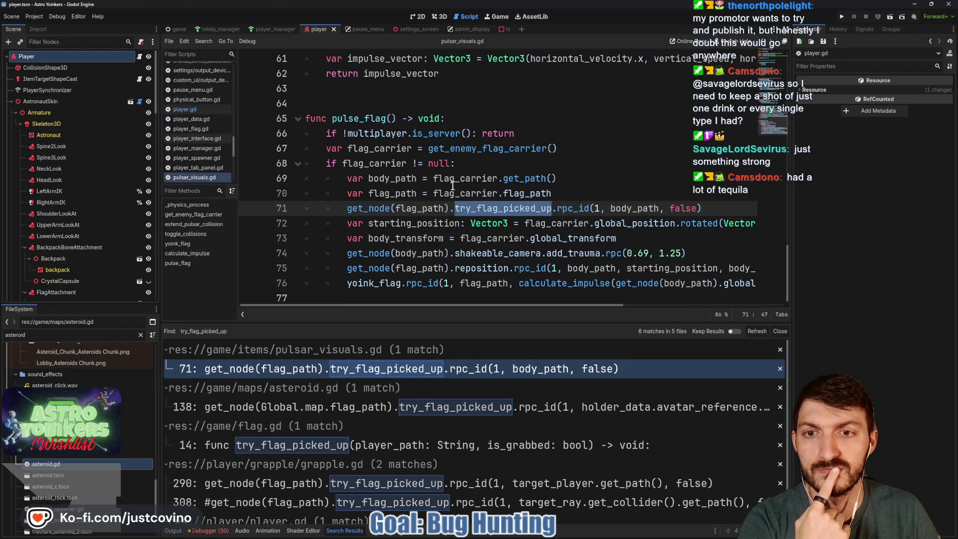
# - Trace flag_path and body_path in pulse_flag, then return to flag.gd's try_flag_picked_up definition
pyautogui.moveTo(491, 149)
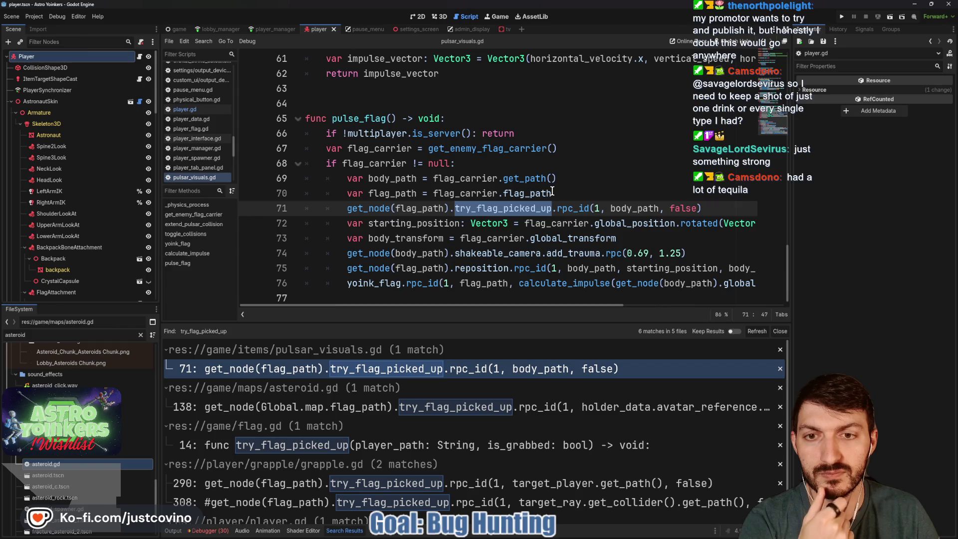
pyautogui.doubleClick(393, 193)
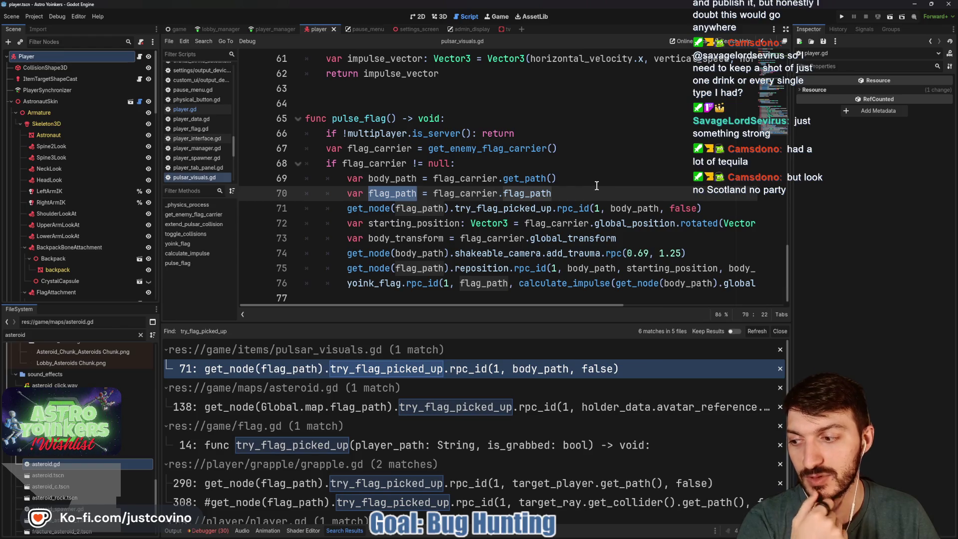
pyautogui.moveTo(555, 178)
pyautogui.mouseDown()
pyautogui.moveTo(407, 178)
pyautogui.moveTo(456, 178)
pyautogui.mouseUp()
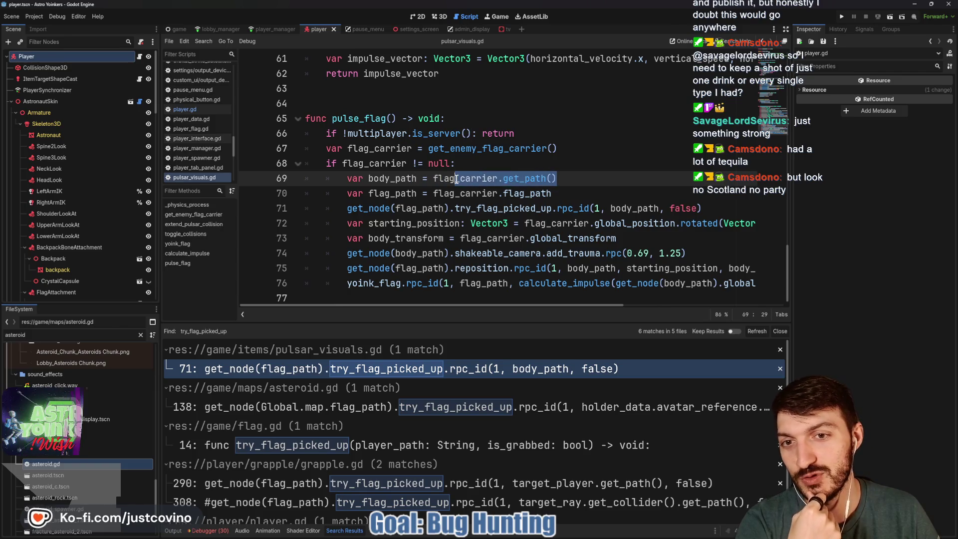
pyautogui.doubleClick(392, 179)
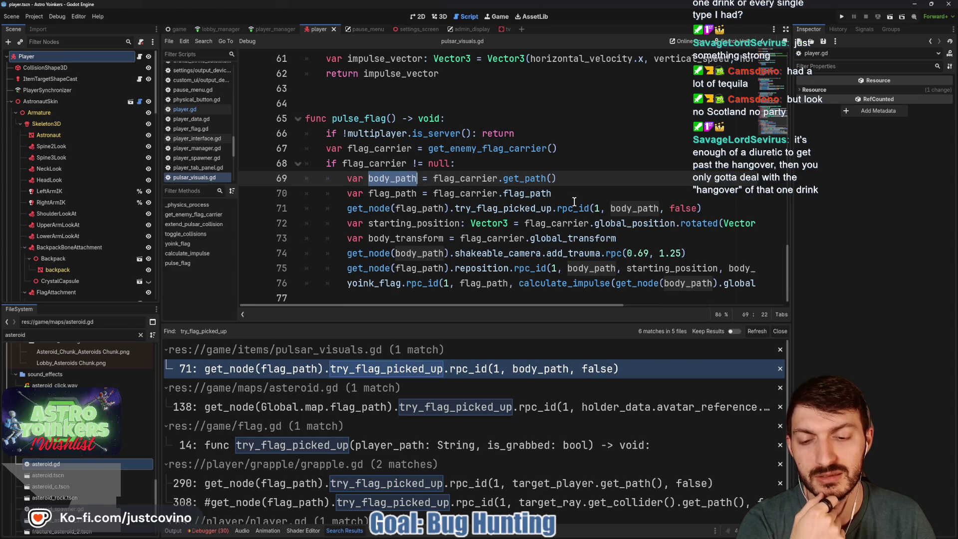
pyautogui.click(413, 449)
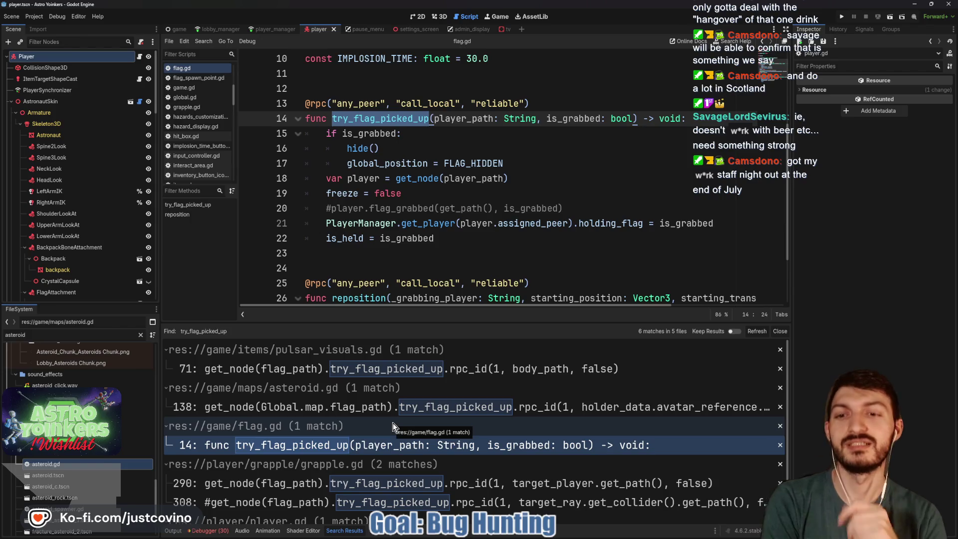
# - Close the Search Results panel below flag.gd
pyautogui.click(363, 255)
pyautogui.click(363, 262)
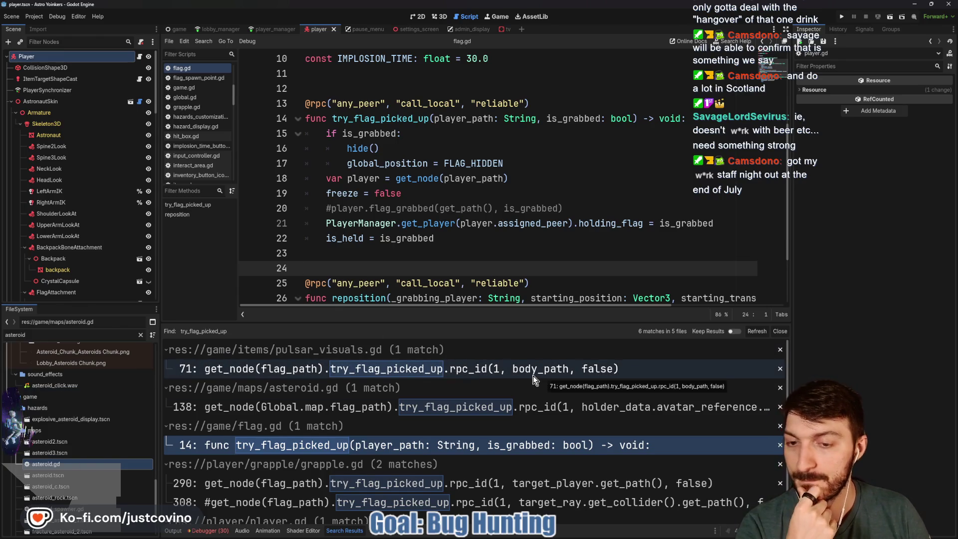
pyautogui.scroll(-2, 536, 380)
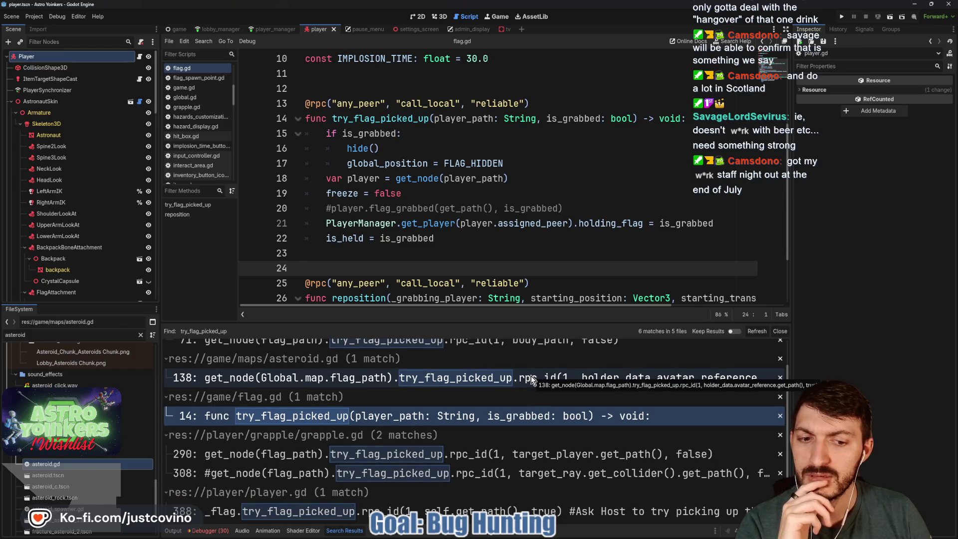
pyautogui.click(780, 331)
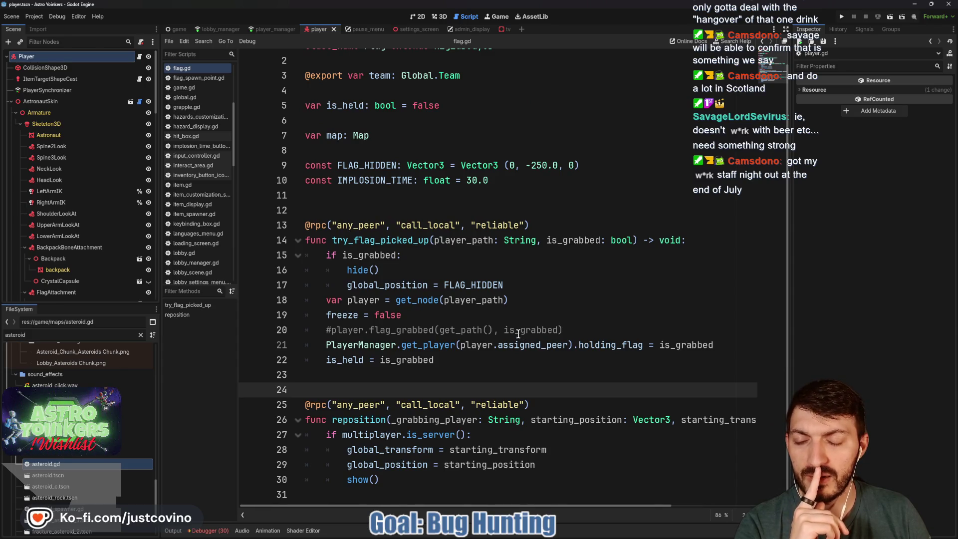
# - Check player.gd's flag pickup call, then open asteroid.gd at its line 138 call
pyautogui.click(140, 57)
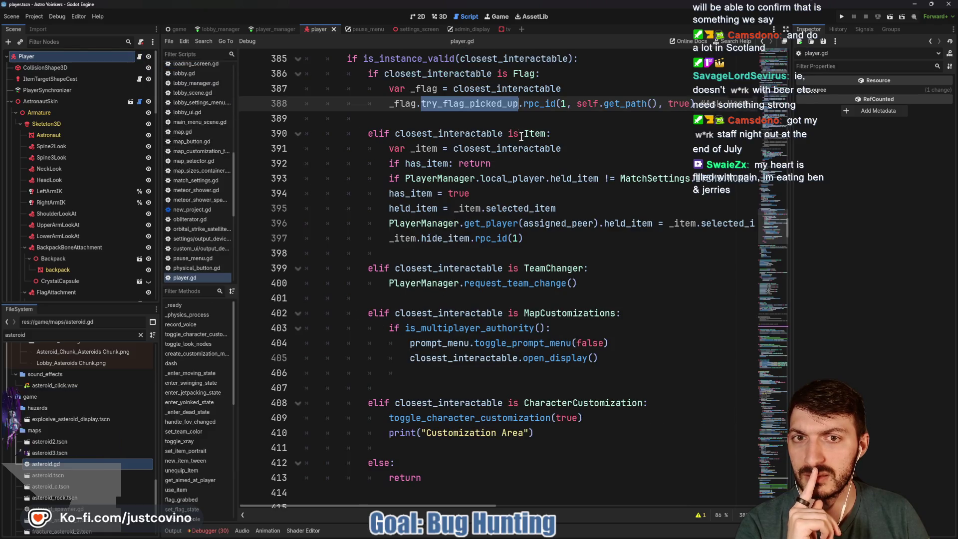
pyautogui.scroll(1, 517, 126)
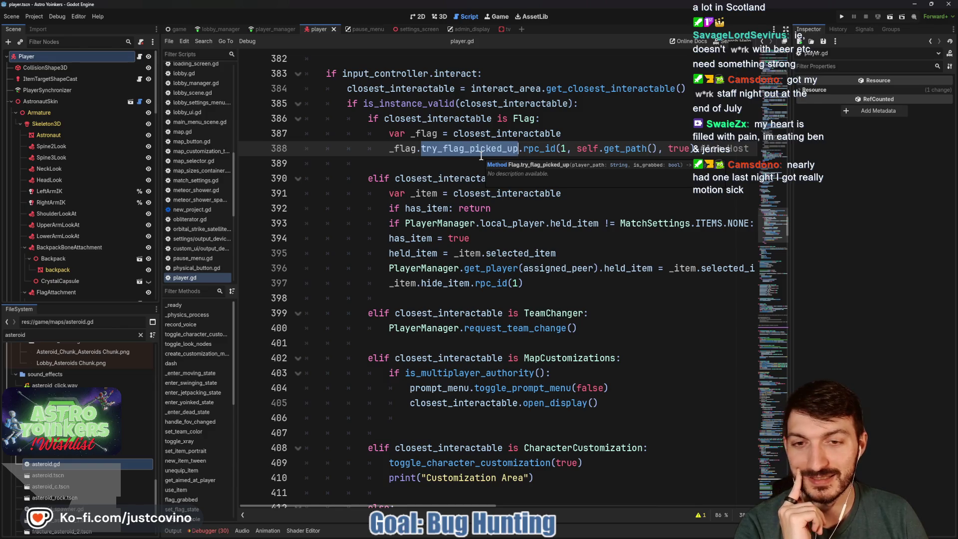
pyautogui.click(461, 163)
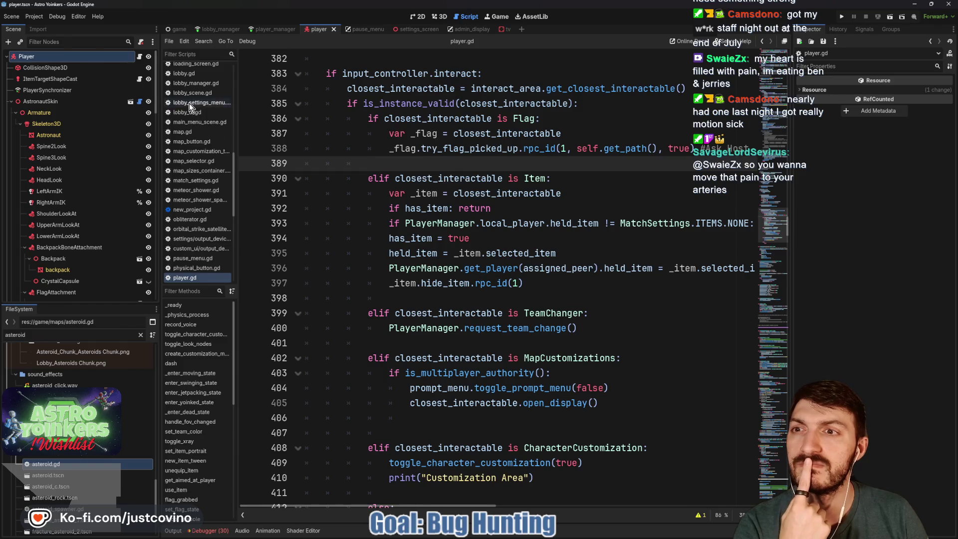
pyautogui.scroll(10, 190, 104)
pyautogui.click(208, 87)
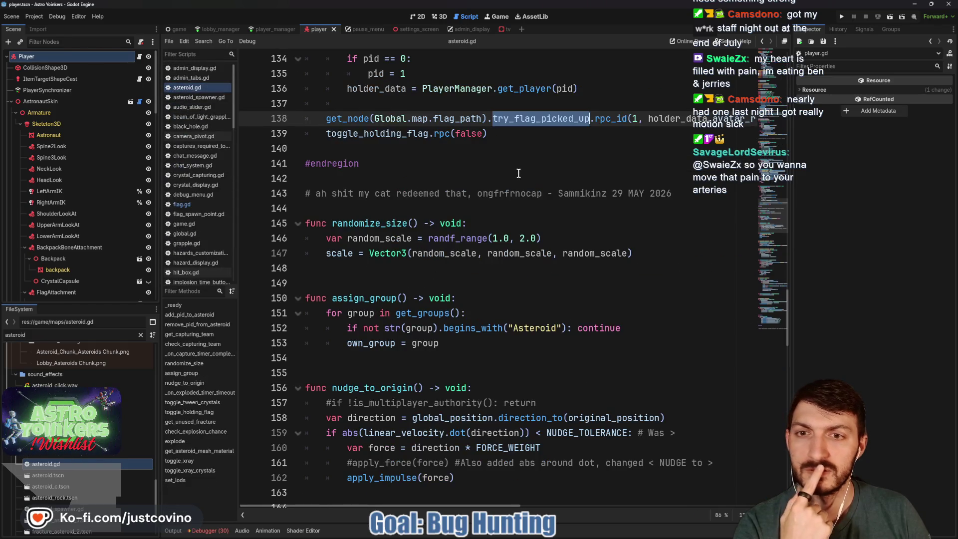
# - Move the Twitch Chat window so it no longer covers asteroid.gd's code
pyautogui.scroll(2, 514, 171)
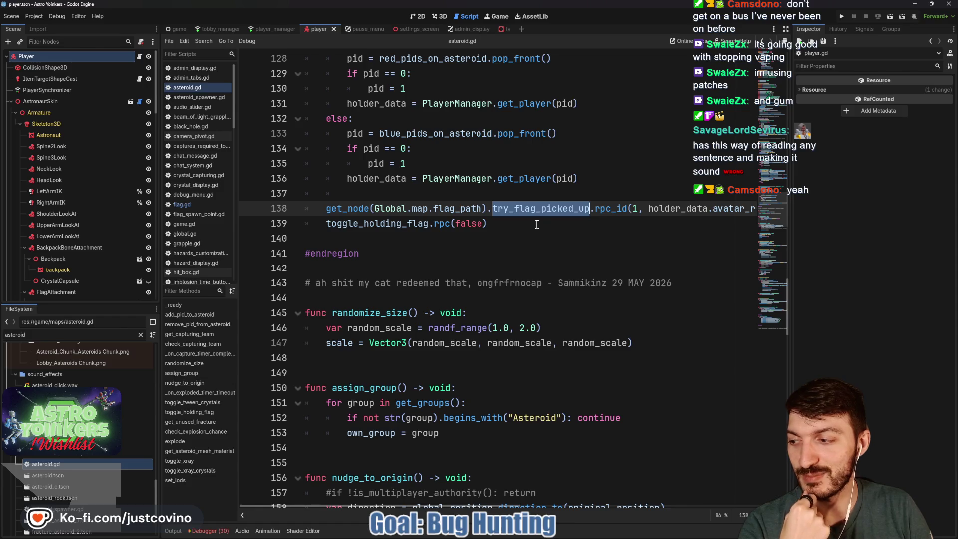
pyautogui.hotkey('alt', 'Tab')
pyautogui.moveTo(82, 93); pyautogui.dragTo(273, 74)
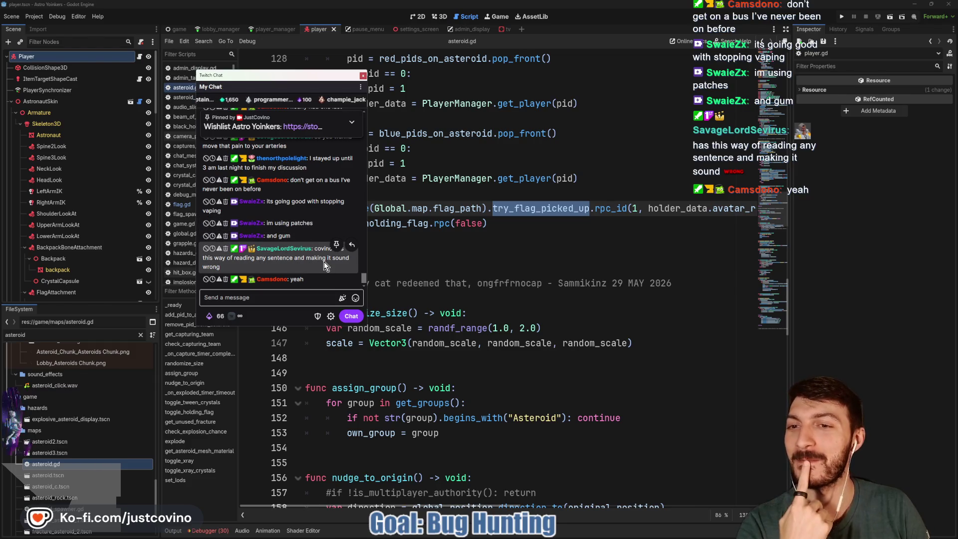
pyautogui.scroll(3, 317, 262)
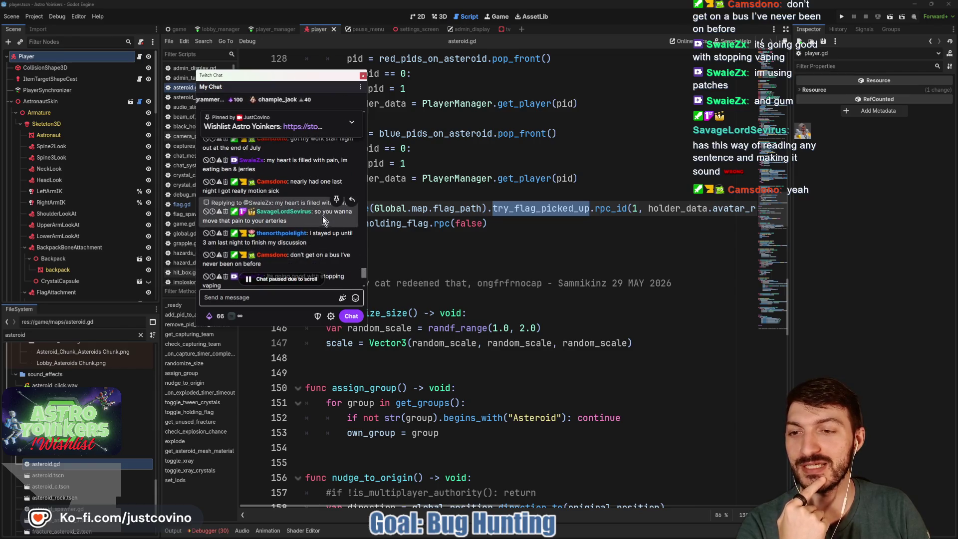
pyautogui.scroll(-4, 323, 215)
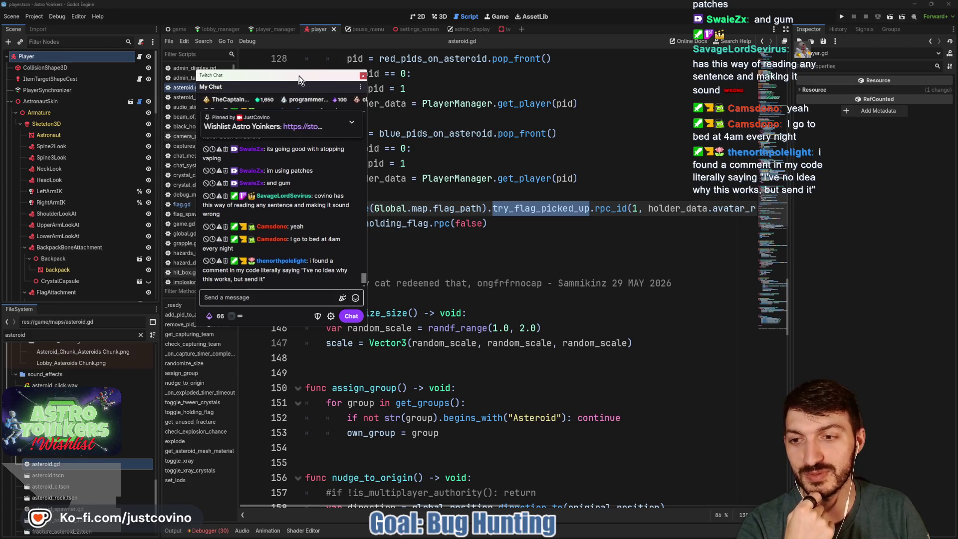
pyautogui.moveTo(288, 76); pyautogui.dragTo(0, 108)
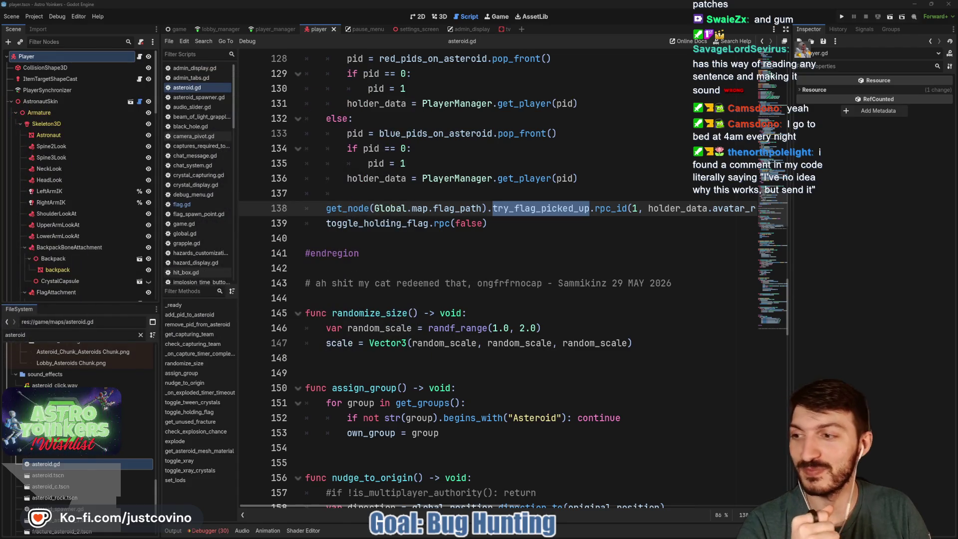
pyautogui.click(542, 232)
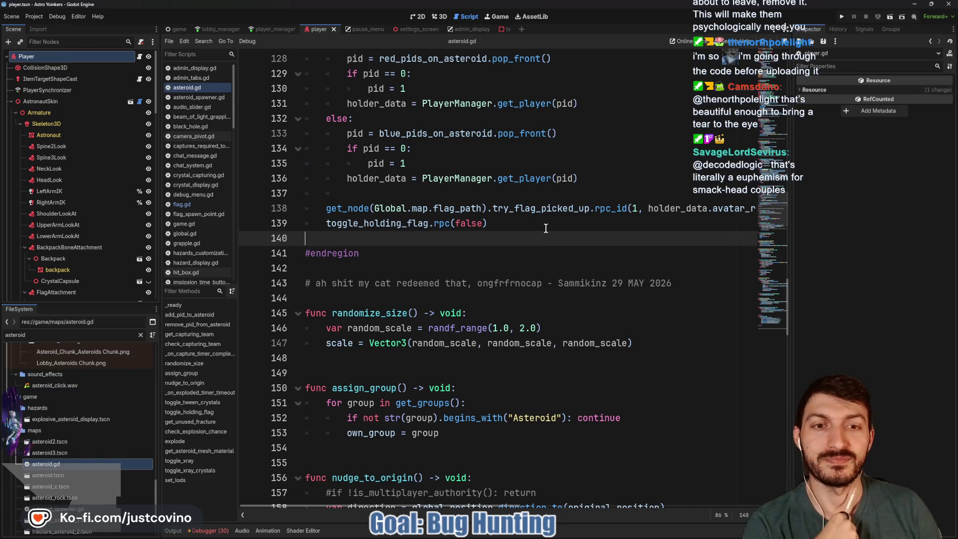
# - Insert a blank line 140 after toggle_holding_flag.rpc(false) in the capture-timer handler
pyautogui.click(534, 223)
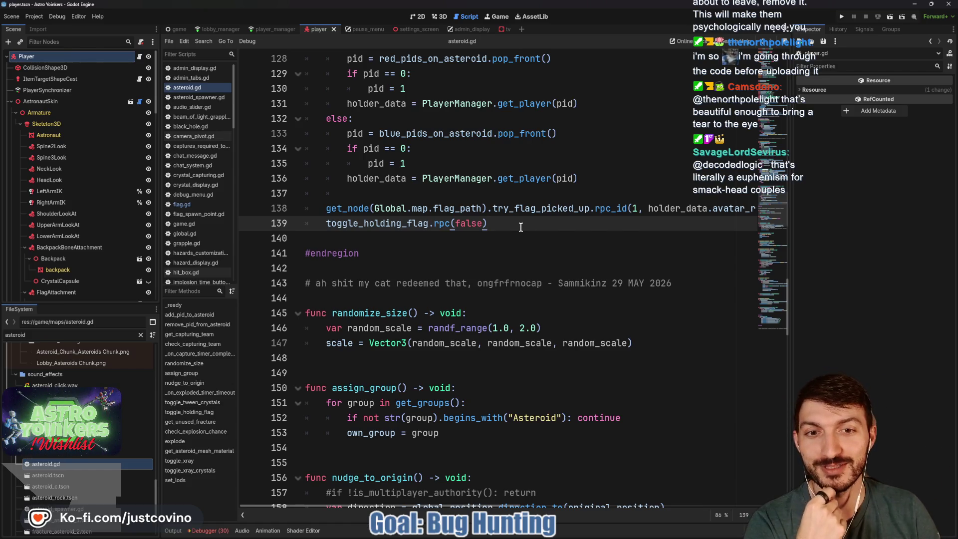
pyautogui.scroll(1, 520, 227)
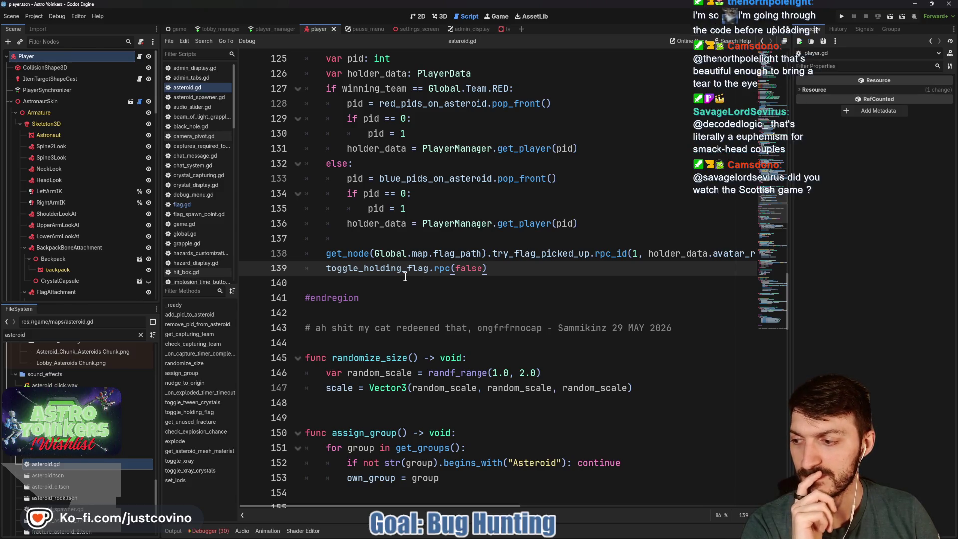
pyautogui.hscroll(5, 520, 273)
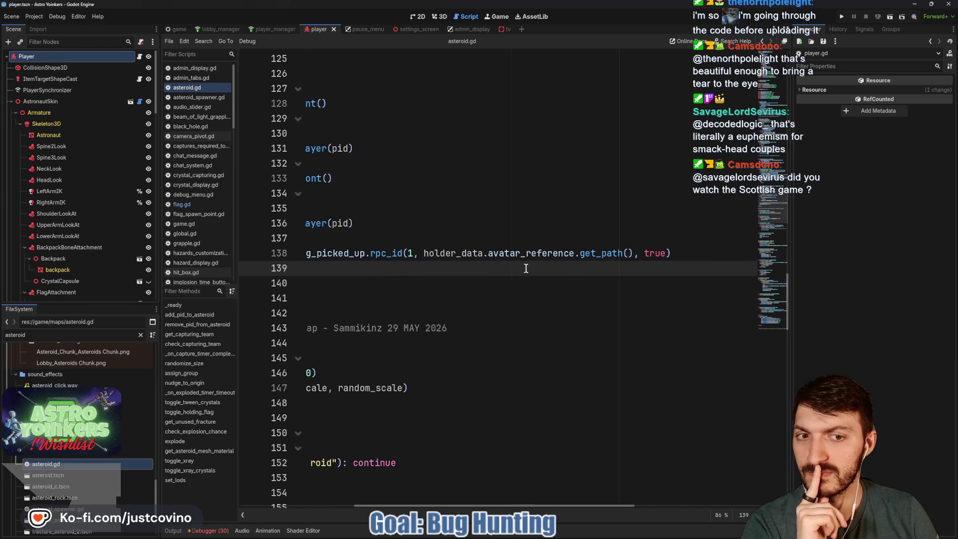
pyautogui.hscroll(-5, 519, 267)
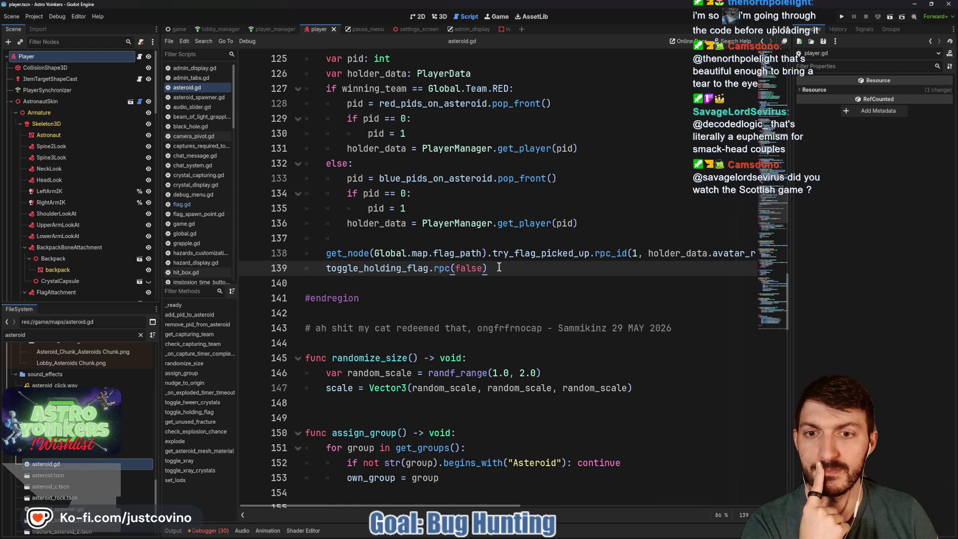
pyautogui.scroll(3, 499, 268)
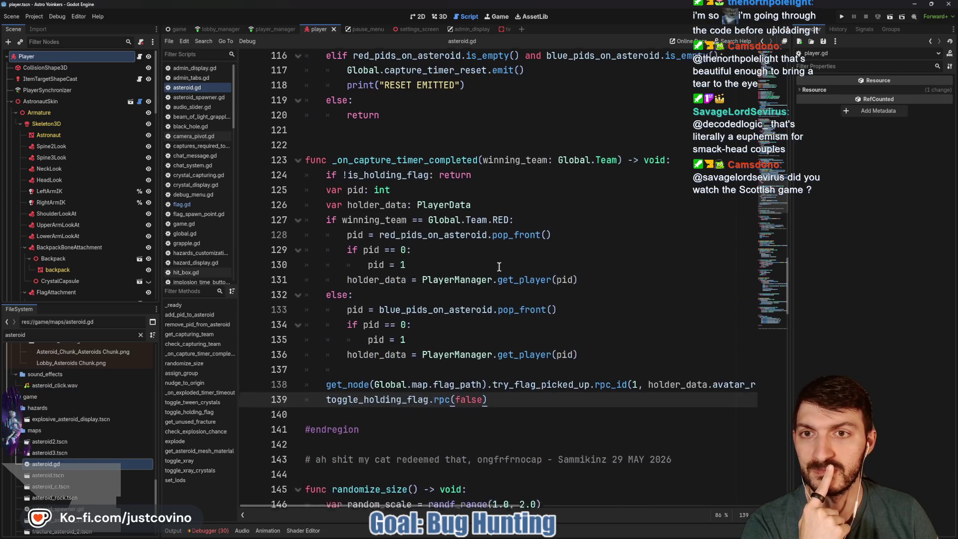
pyautogui.scroll(-2, 499, 266)
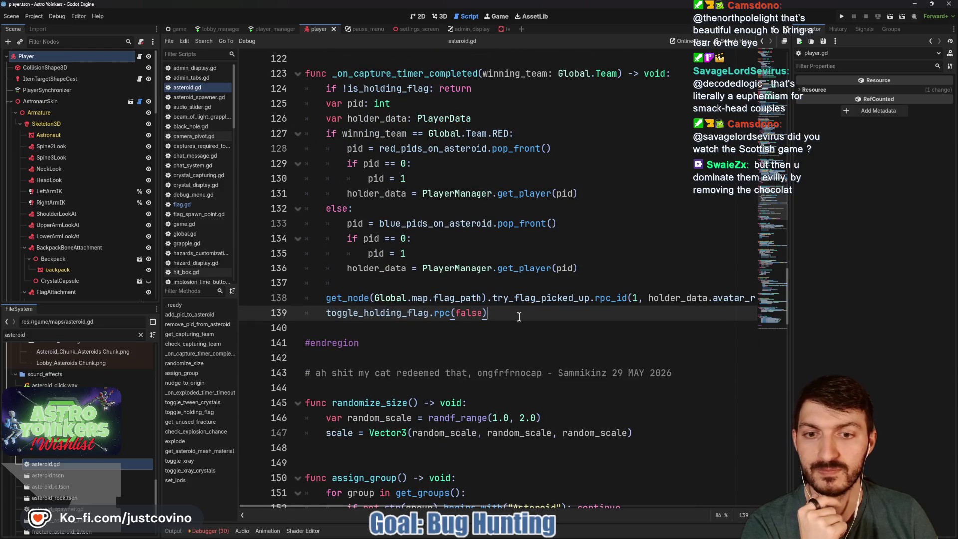
pyautogui.press('Return')
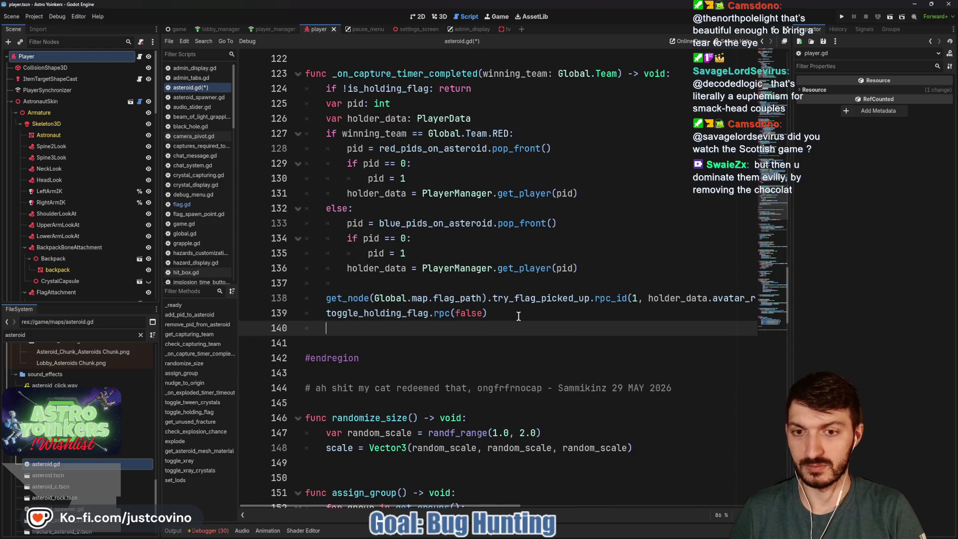
pyautogui.press('BackSpace')
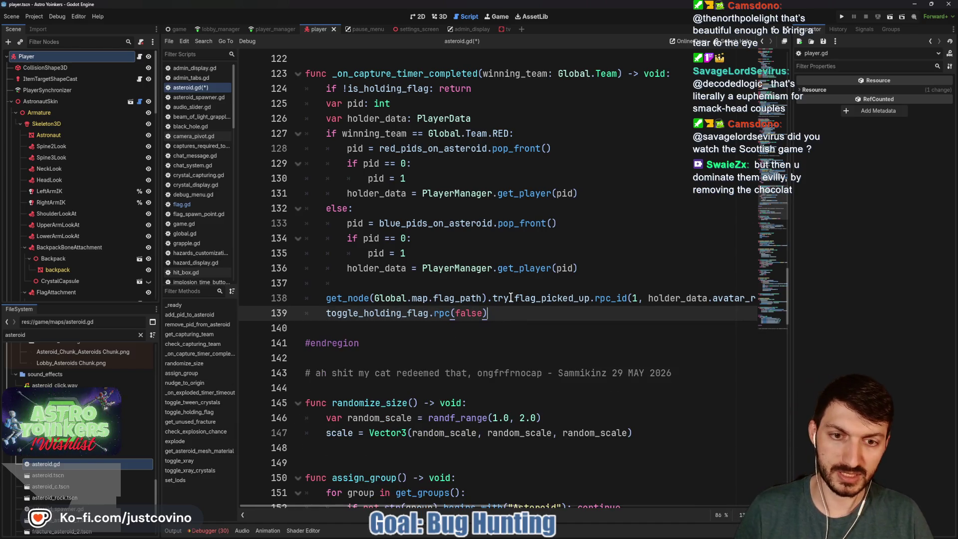
pyautogui.click(508, 298)
pyautogui.doubleClick(509, 297)
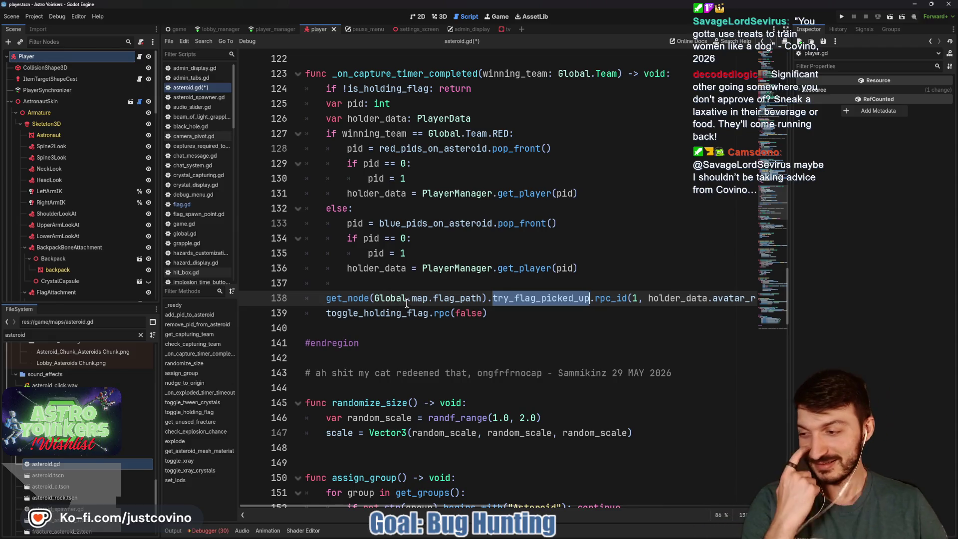
pyautogui.click(591, 283)
pyautogui.click(531, 307)
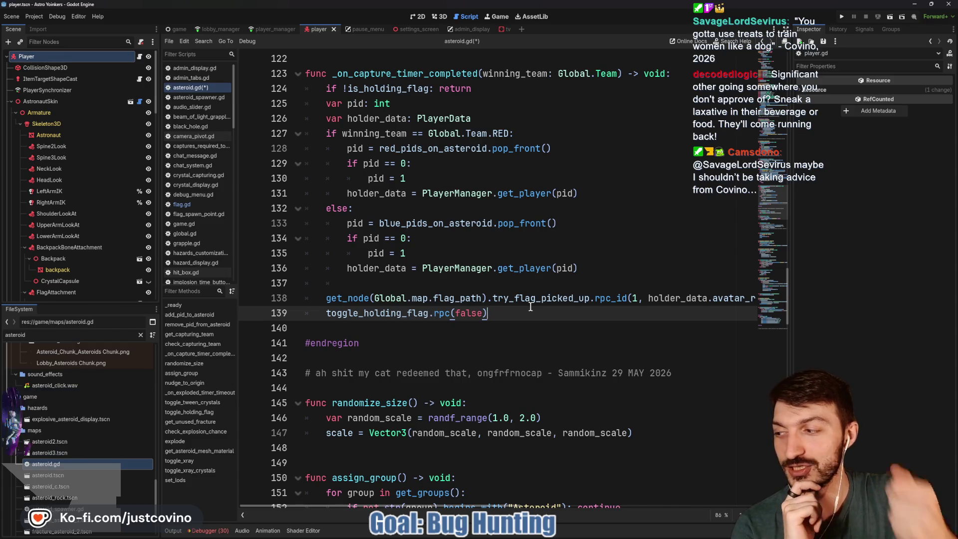
pyautogui.click(504, 303)
pyautogui.click(498, 313)
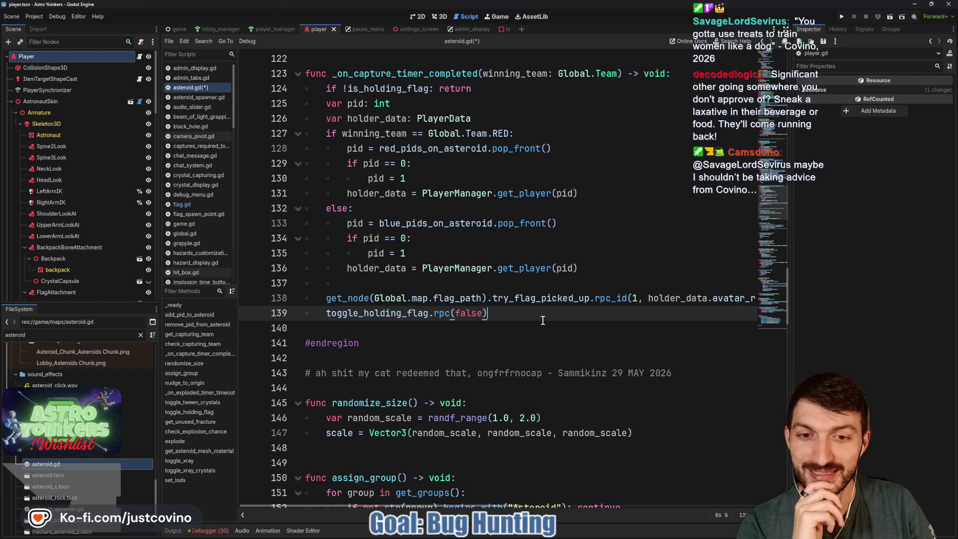
pyautogui.hscroll(3, 543, 316)
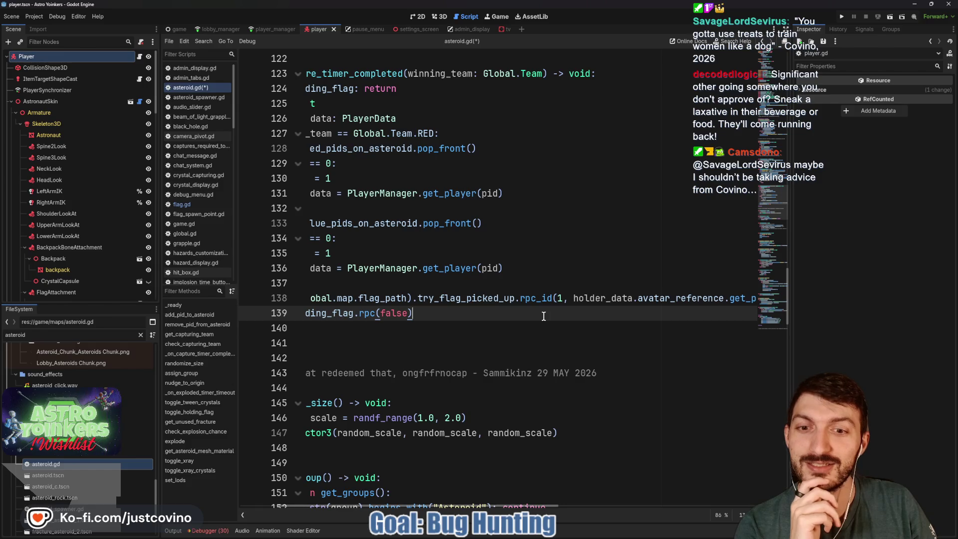
pyautogui.hscroll(3, 543, 317)
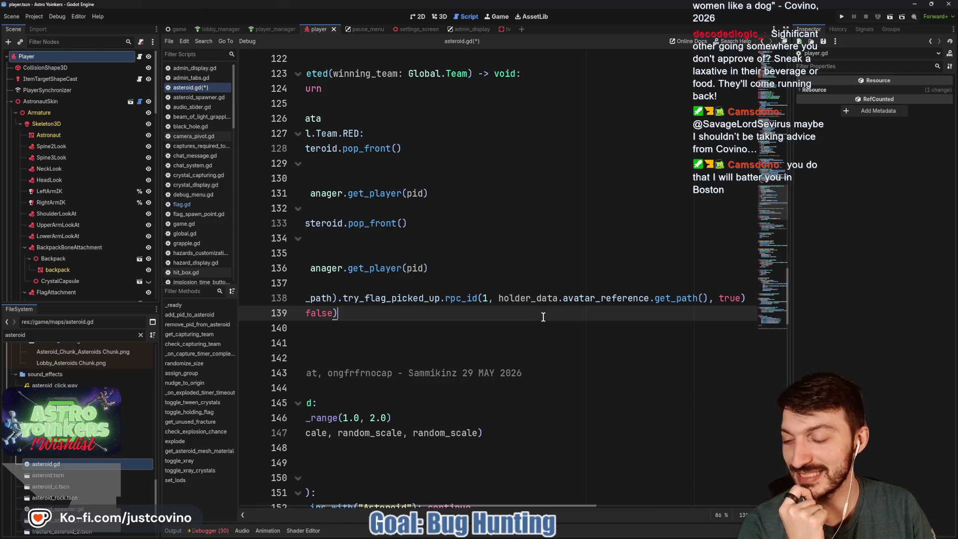
pyautogui.hscroll(-3, 543, 314)
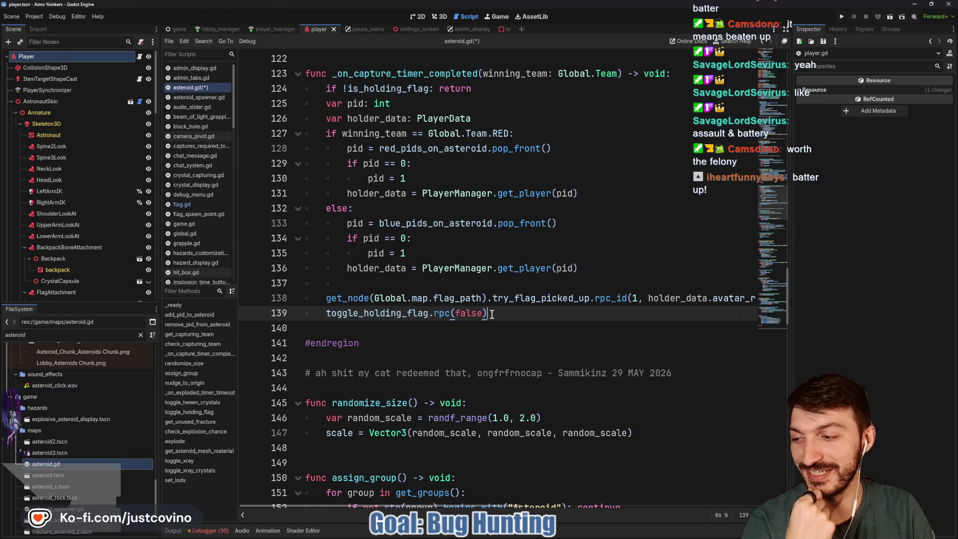
pyautogui.scroll(1, 503, 315)
pyautogui.scroll(-1, 502, 314)
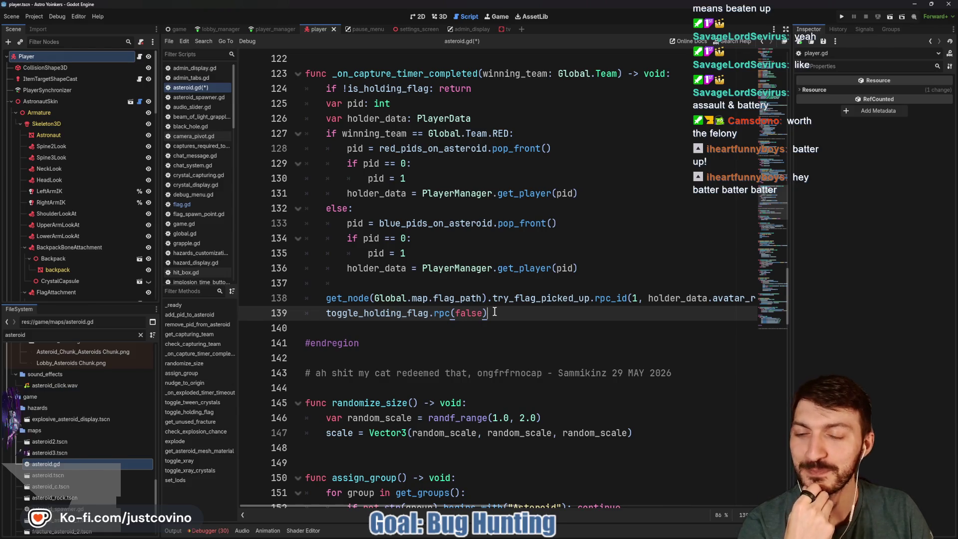
pyautogui.scroll(2, 494, 312)
pyautogui.scroll(-2, 494, 312)
pyautogui.hscroll(3, 497, 312)
pyautogui.hscroll(3, 498, 312)
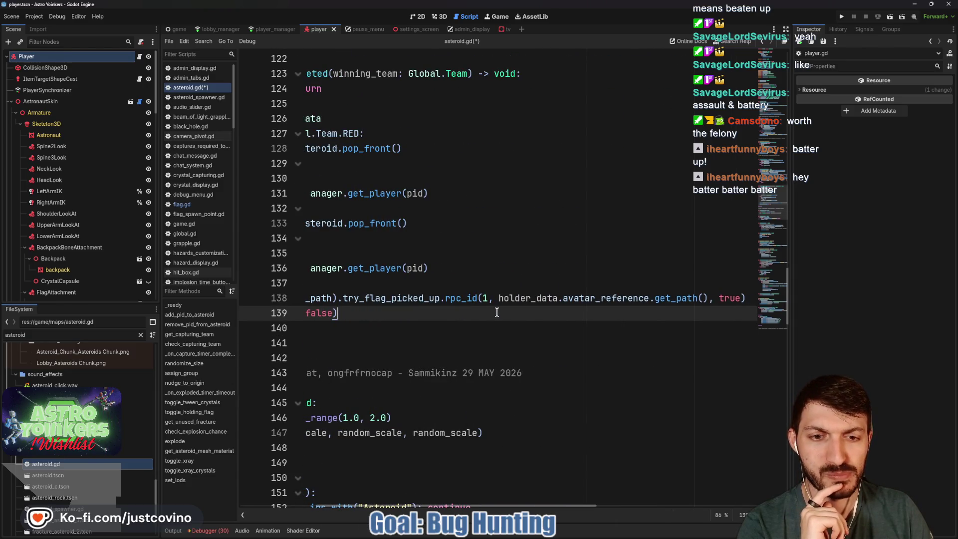
pyautogui.hscroll(-6, 497, 312)
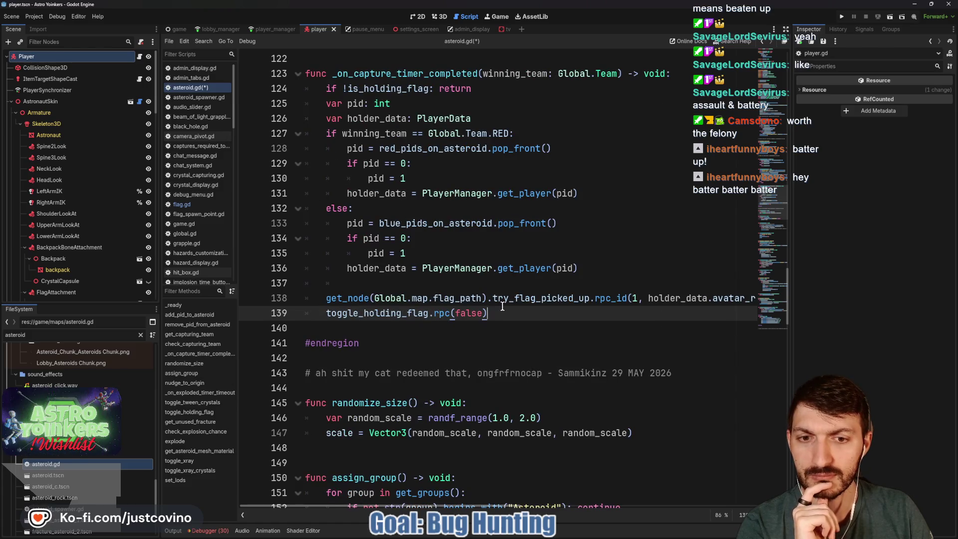
pyautogui.doubleClick(459, 298)
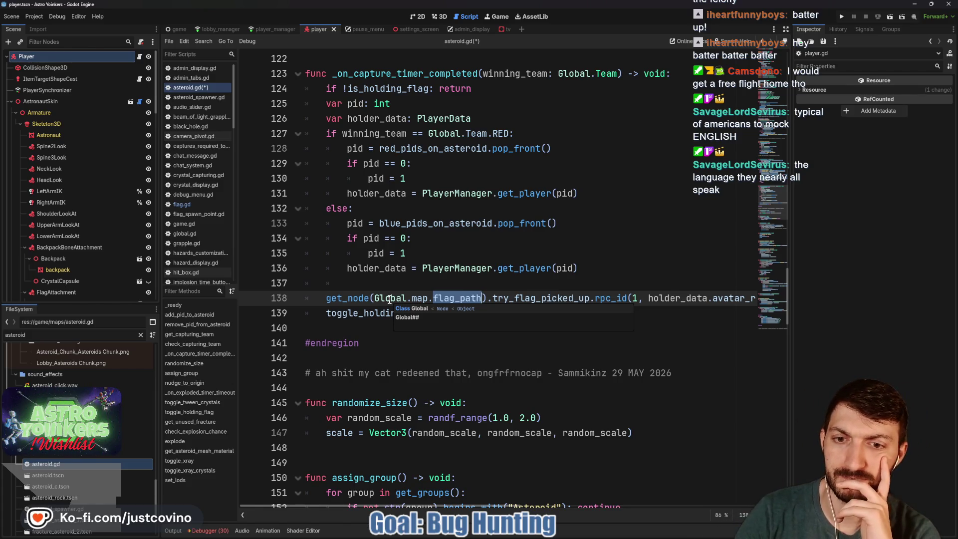
# - Search the project for try_flag_picked_up from asteroid.gd line 138 and open flag.gd line 14
pyautogui.doubleClick(528, 300)
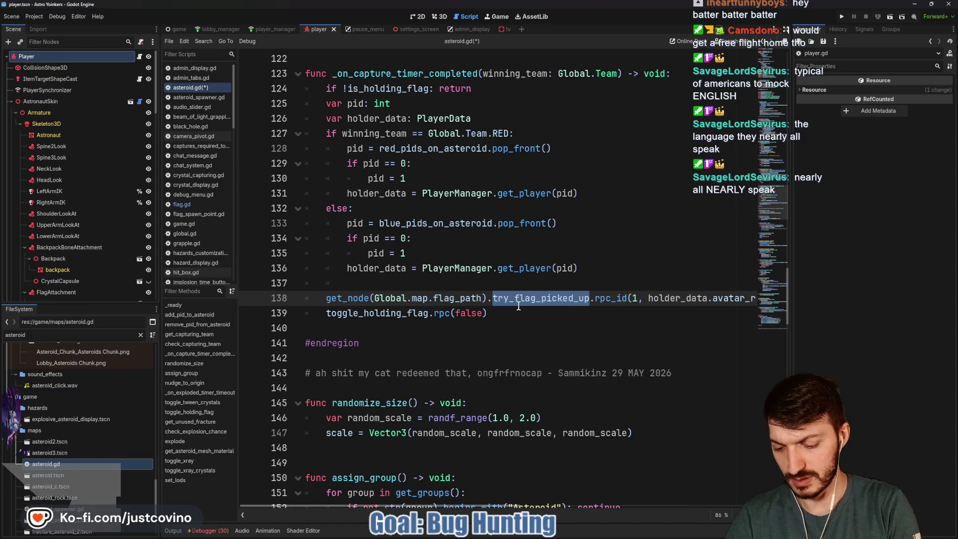
pyautogui.hotkey('ctrl', 'shift', 'f')
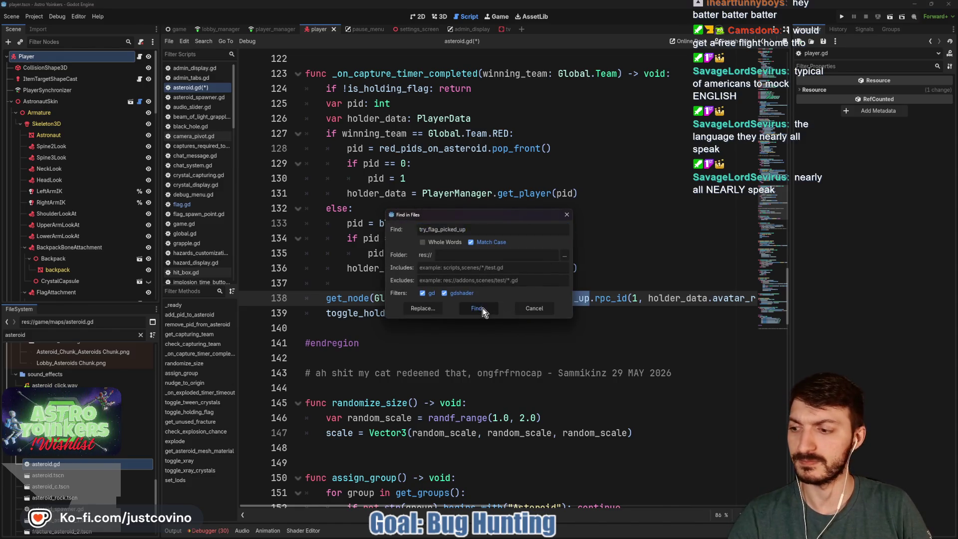
pyautogui.click(482, 307)
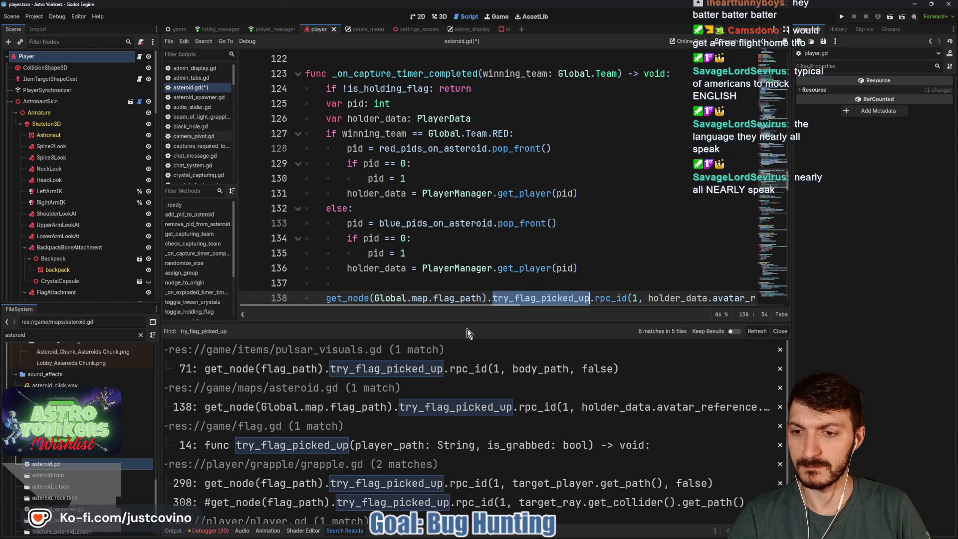
pyautogui.click(361, 445)
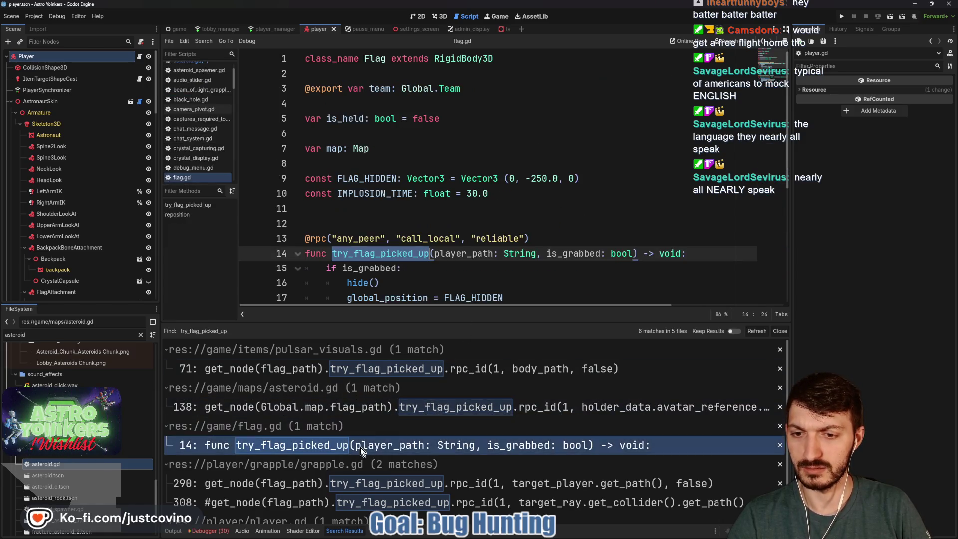
pyautogui.scroll(-2, 501, 278)
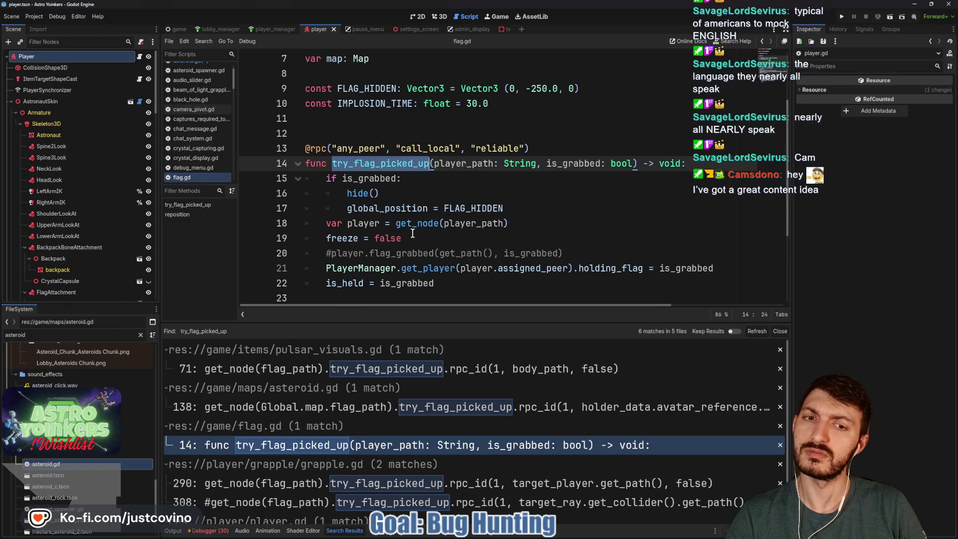
# - Run the game, host a new lobby, and walk the player onto the ready pad
pyautogui.click(843, 17)
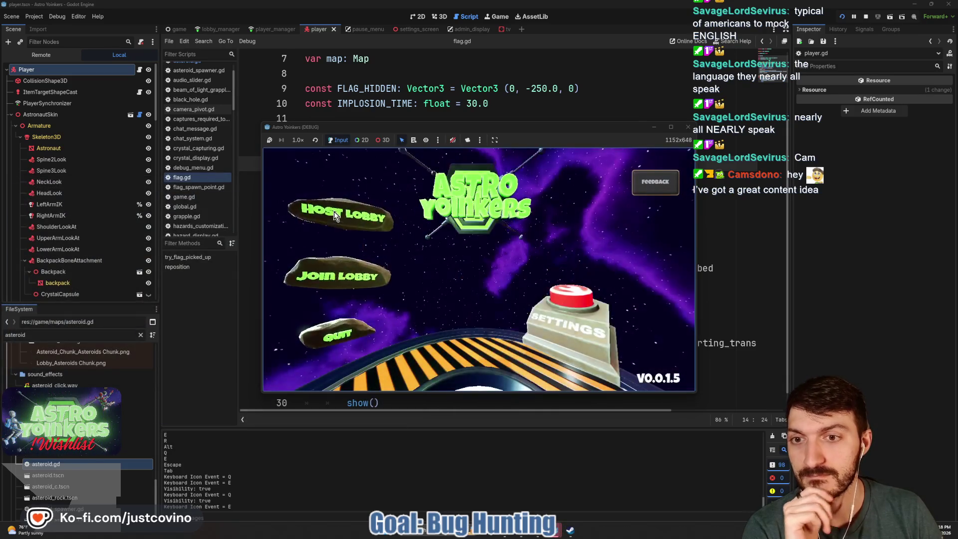
pyautogui.click(333, 211)
pyautogui.click(457, 229)
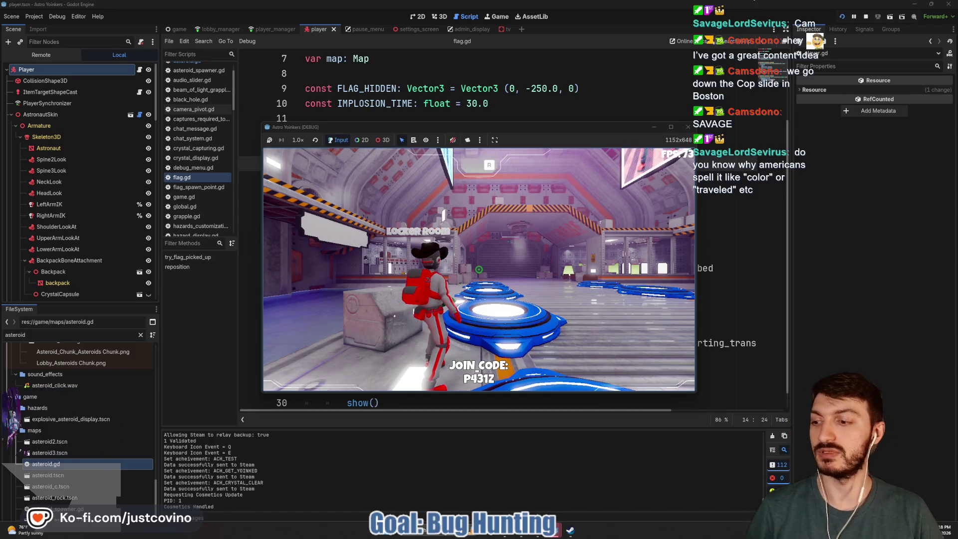
pyautogui.press('w')
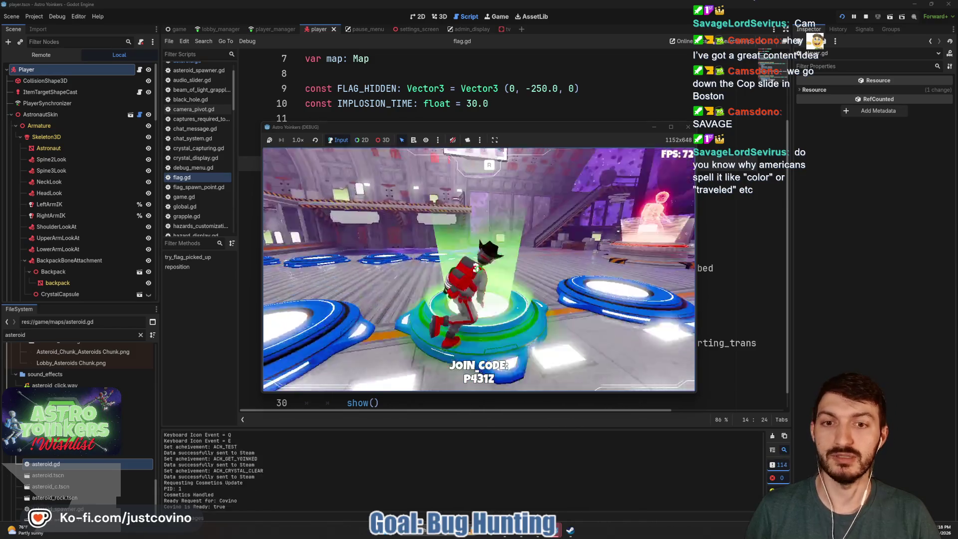
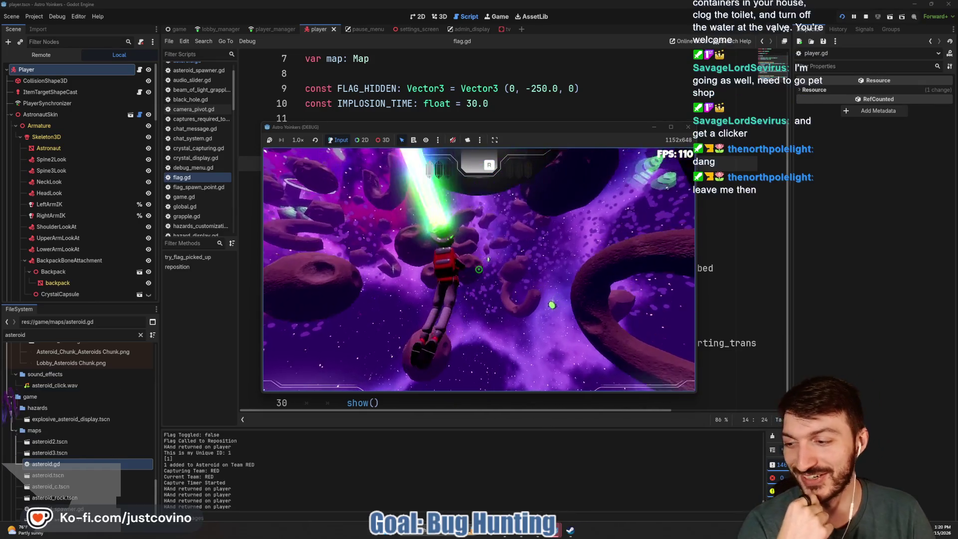
# - Stop the running game and review try_flag_picked_up's freeze, hide() and FLAG_HIDDEN lines in flag.gd
pyautogui.press('F8')
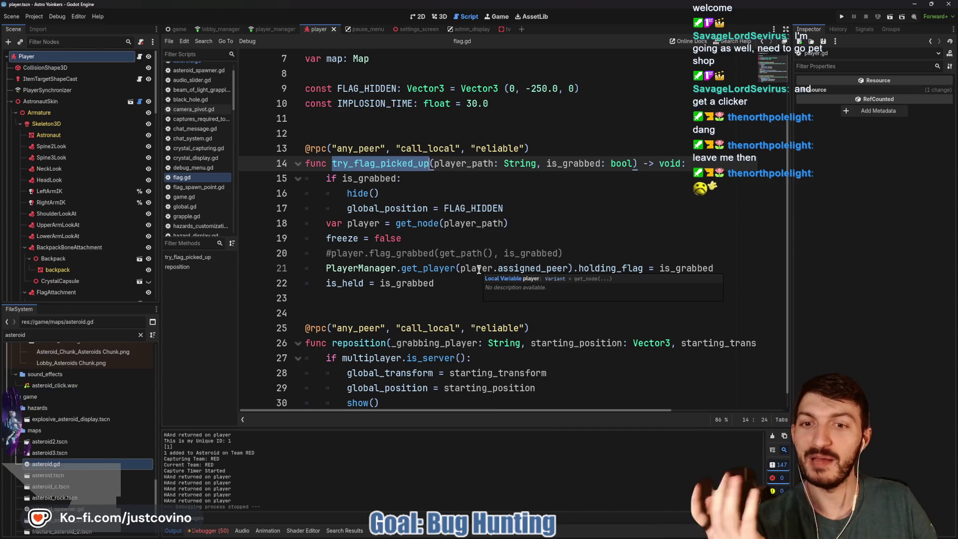
pyautogui.click(425, 239)
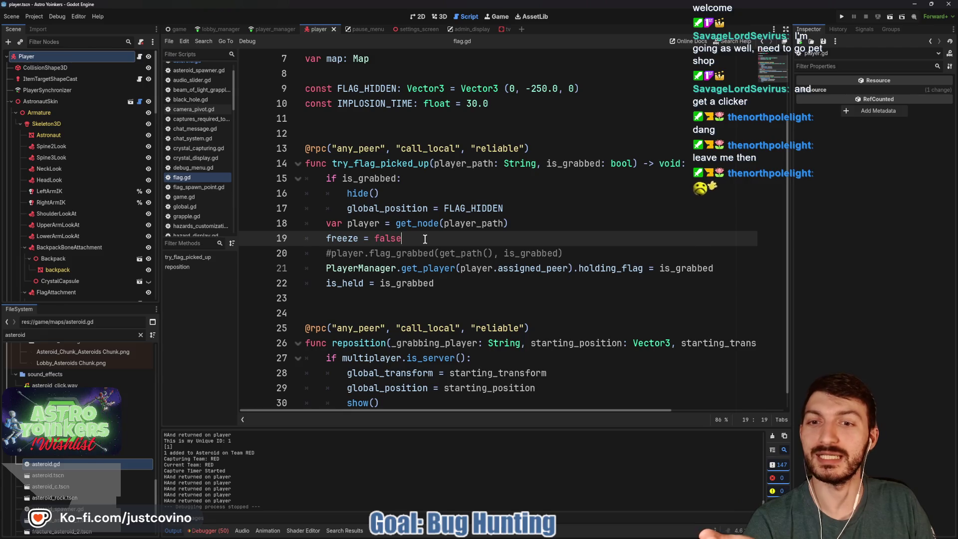
pyautogui.click(417, 195)
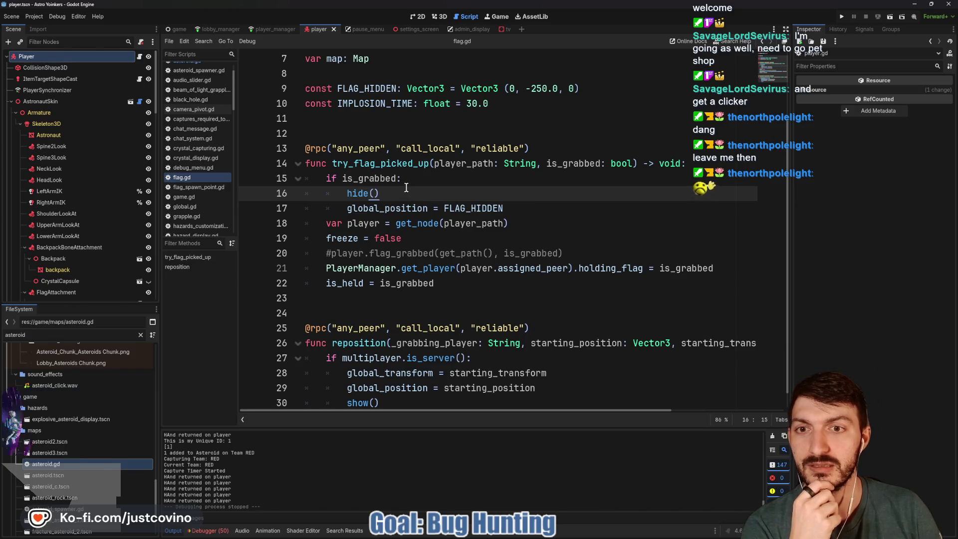
pyautogui.scroll(1, 406, 187)
pyautogui.scroll(-1, 406, 187)
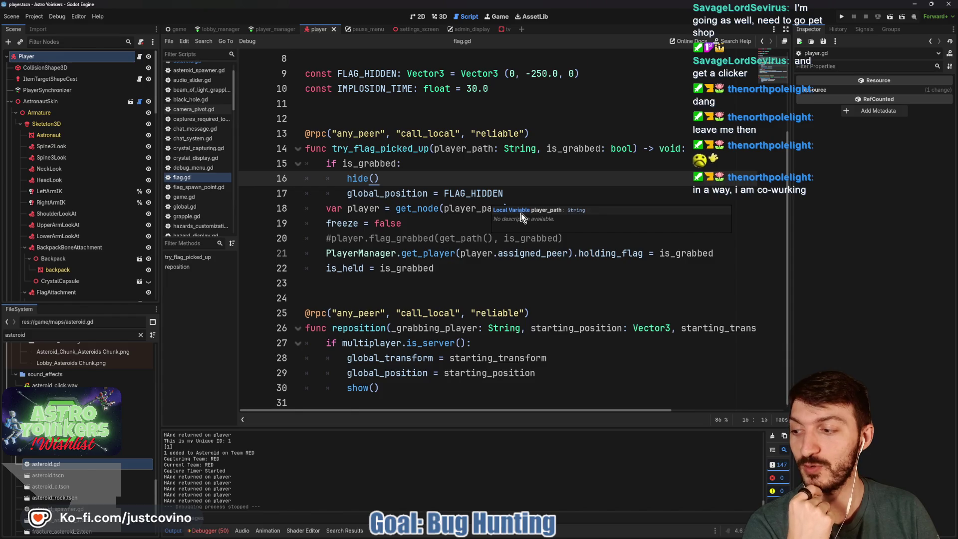
pyautogui.click(512, 192)
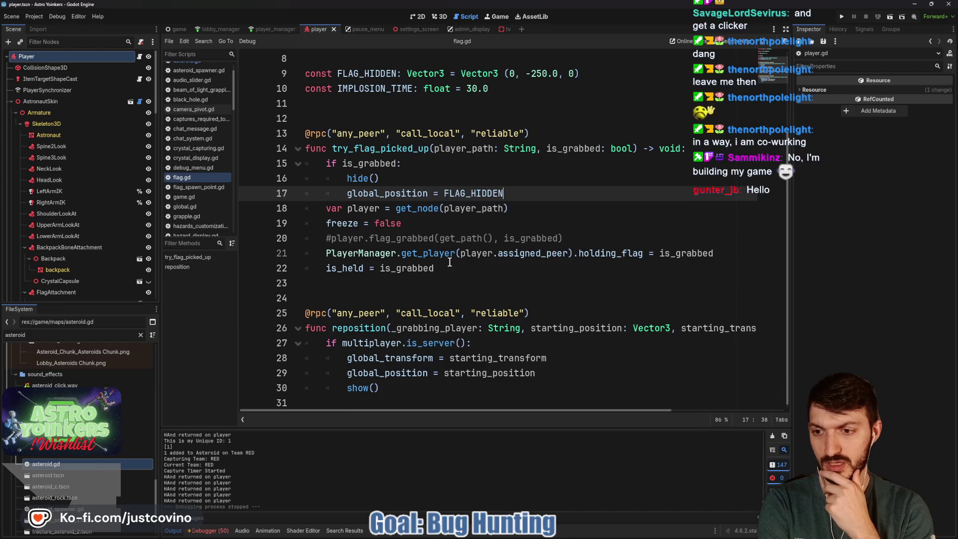
pyautogui.click(431, 213)
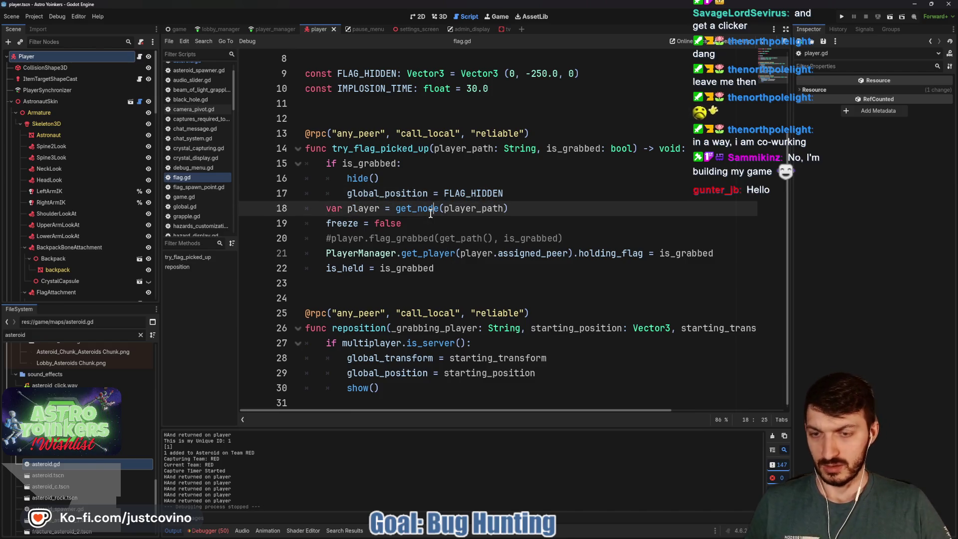
# - Find the print("HA statement project-wide, comment it out on player.gd line 939, and save
pyautogui.hotkey('ctrl', 'shift', 'f')
pyautogui.write('int(HA')
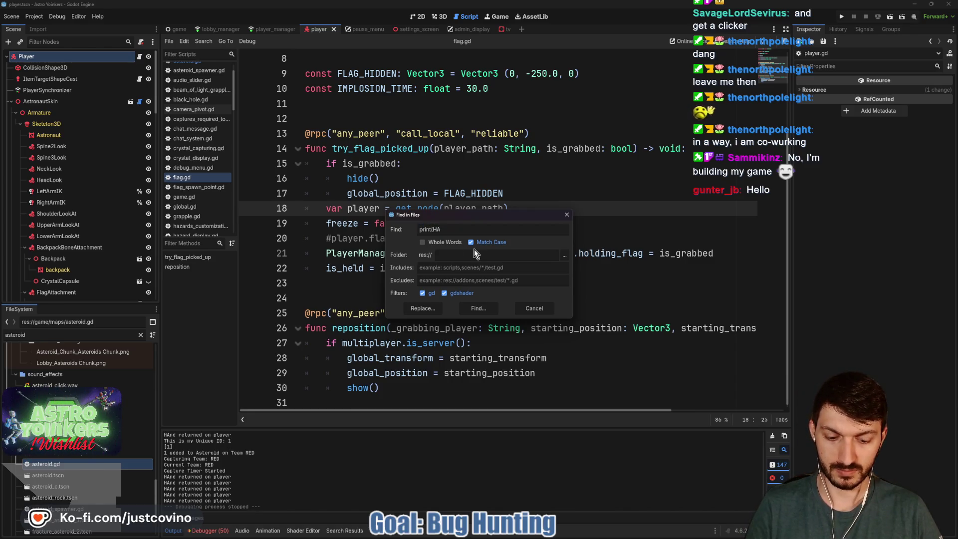
pyautogui.click(479, 308)
pyautogui.click(350, 364)
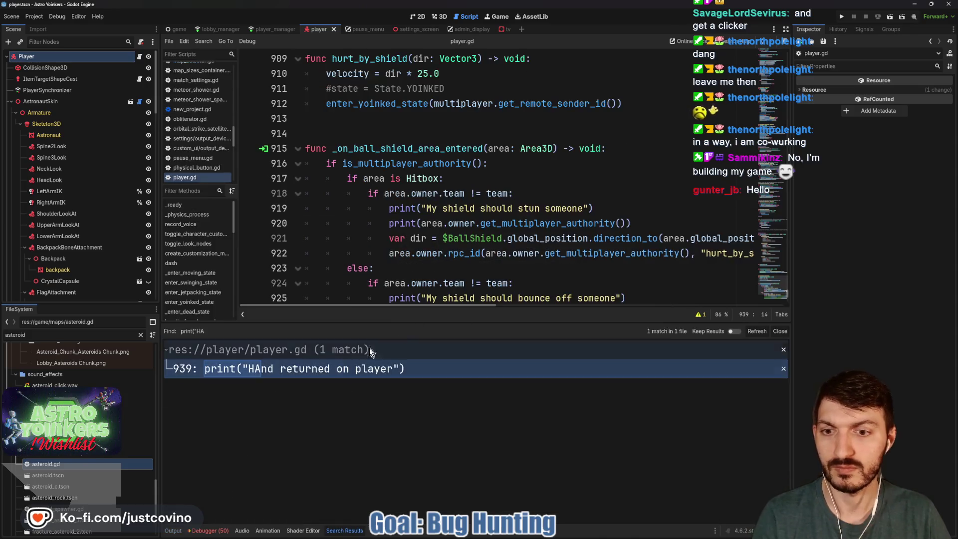
pyautogui.scroll(-5, 404, 244)
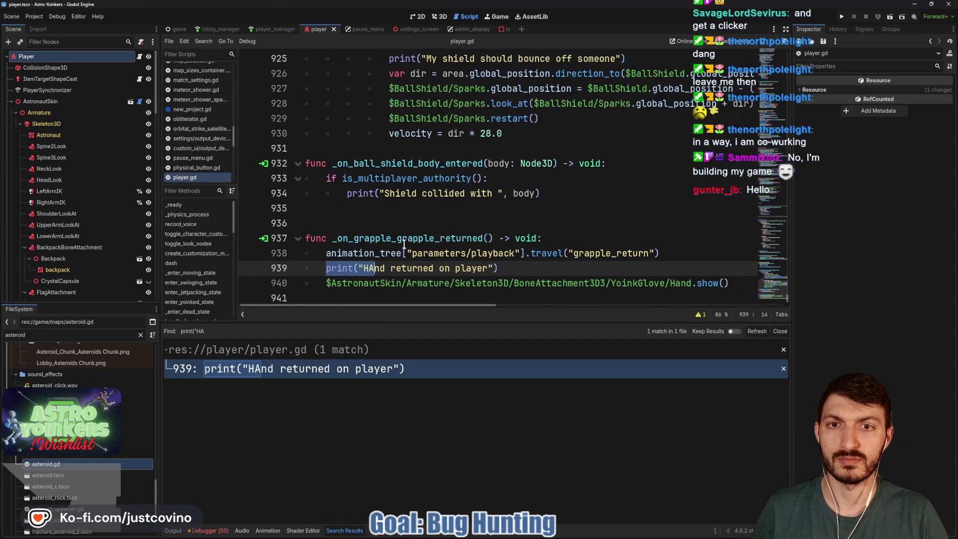
pyautogui.click(325, 268)
pyautogui.write('#')
pyautogui.click(522, 268)
pyautogui.hotkey('ctrl', 's')
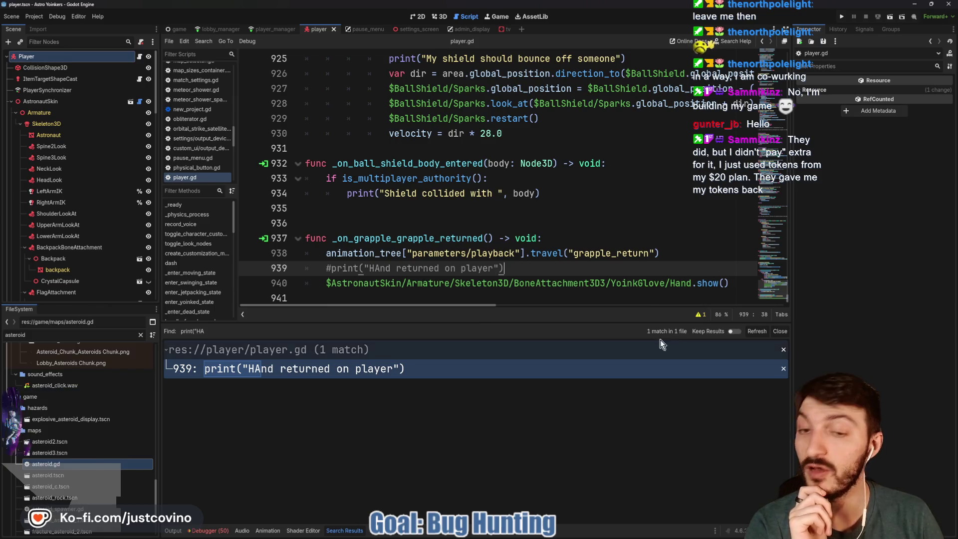
# - Close the search results and place the caret on blank lines 936 and 931 in player.gd
pyautogui.click(780, 330)
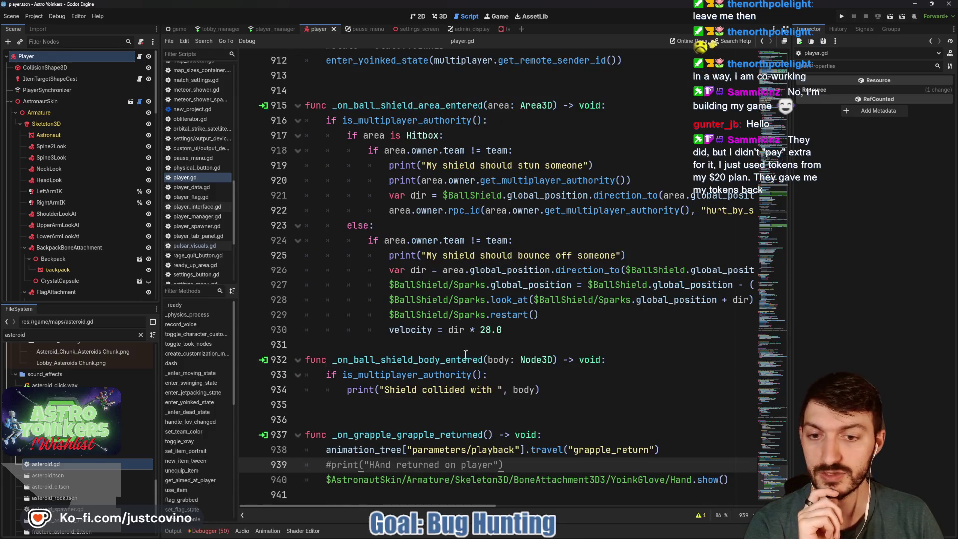
pyautogui.click(349, 415)
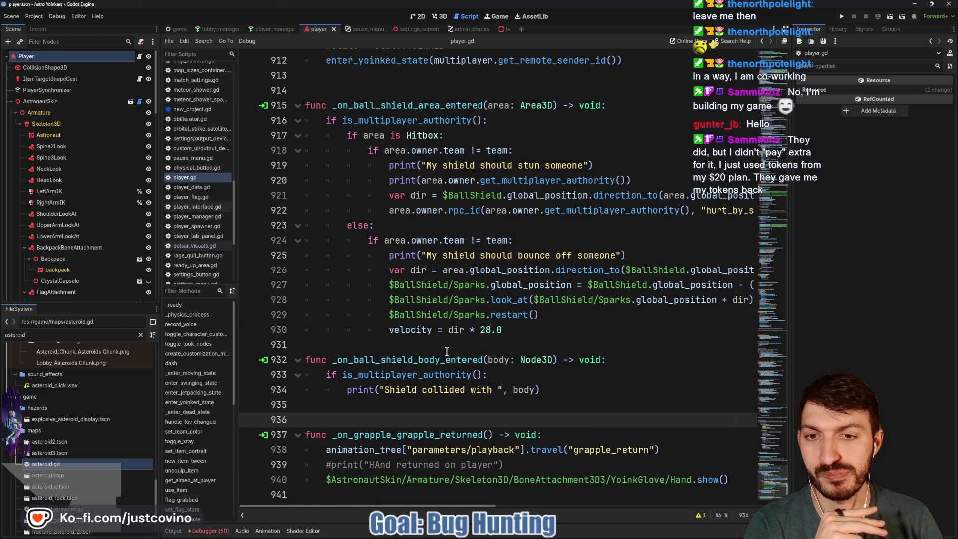
pyautogui.click(438, 345)
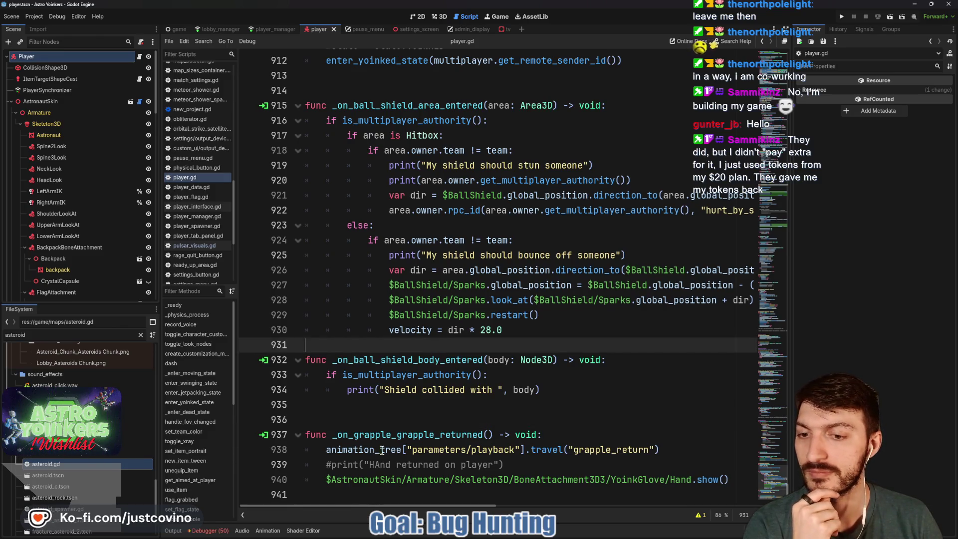
pyautogui.moveTo(209, 533)
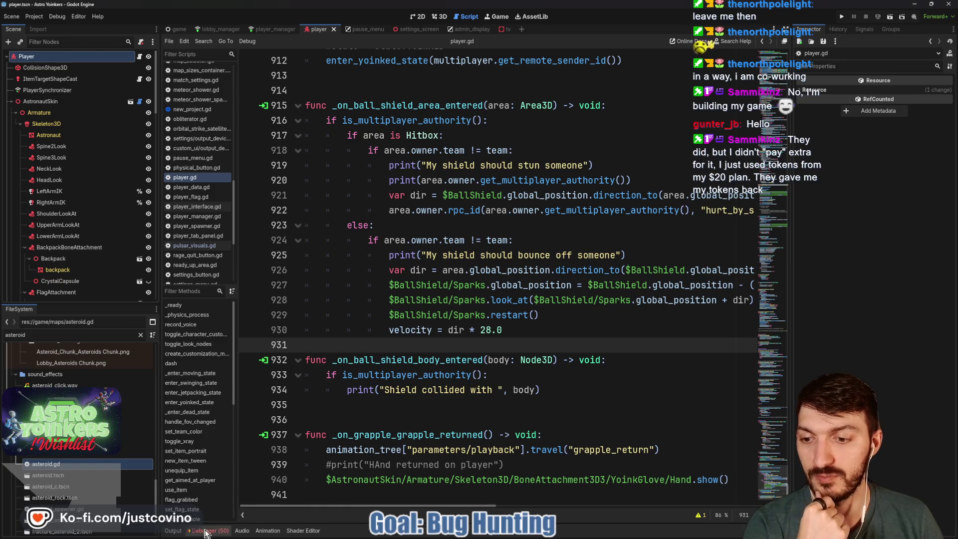
# - Clear the errors in both debug sessions and collapse the debugger panel
pyautogui.click(205, 531)
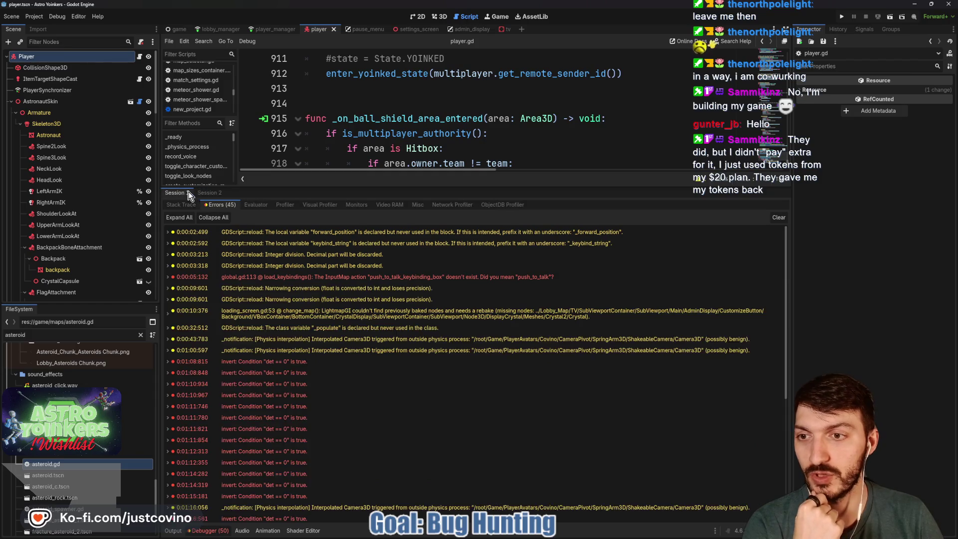
pyautogui.scroll(-5, 366, 347)
pyautogui.click(778, 217)
pyautogui.click(206, 193)
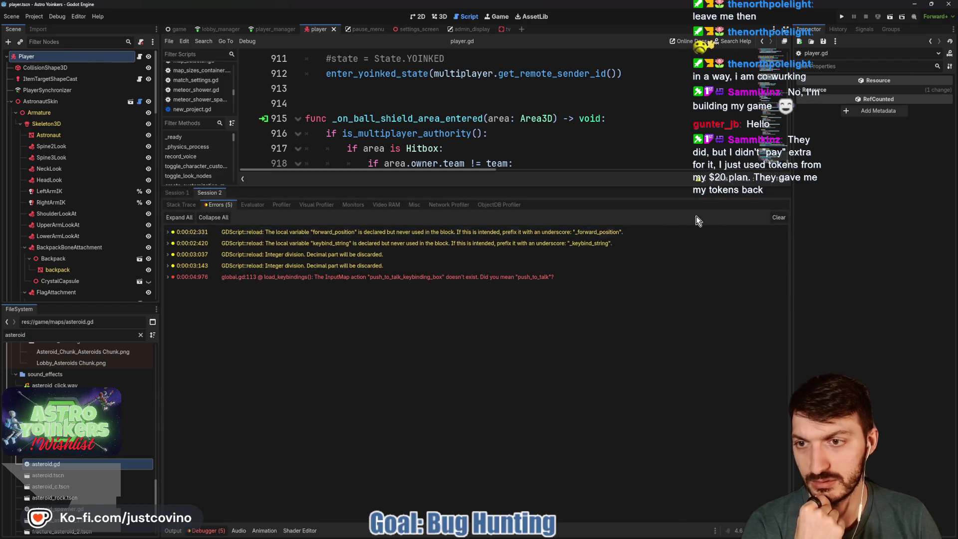
pyautogui.click(781, 219)
pyautogui.click(202, 531)
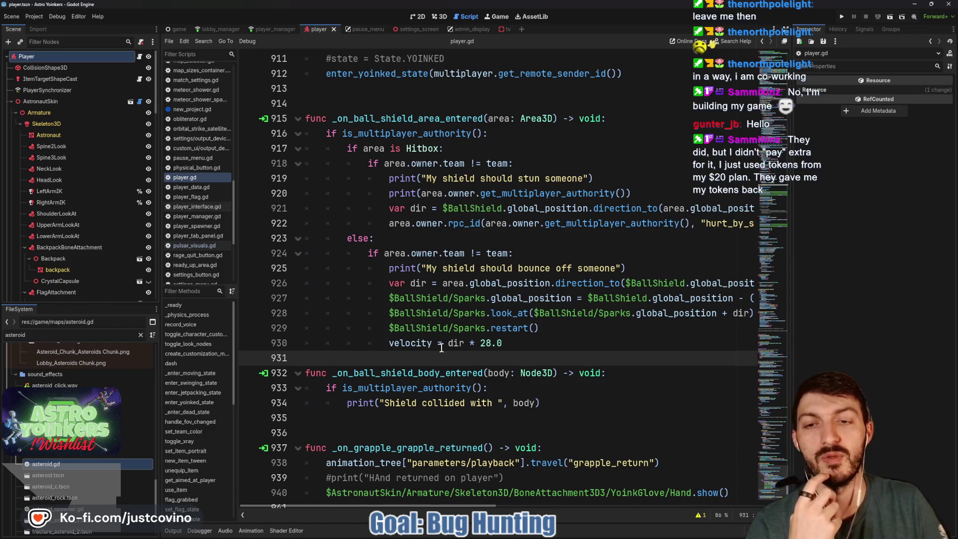
# - Place the caret on the else: line 923 and run the project
pyautogui.click(425, 237)
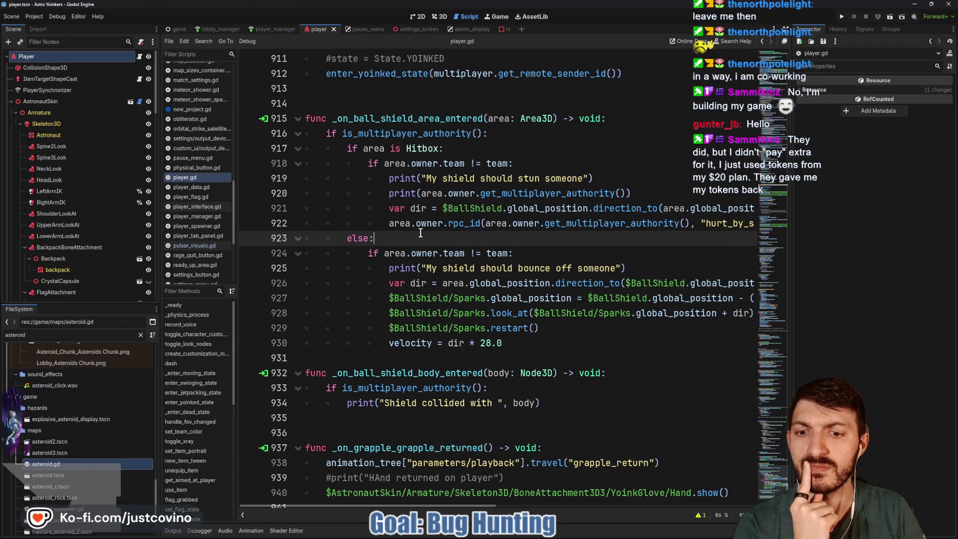
pyautogui.scroll(-1, 418, 223)
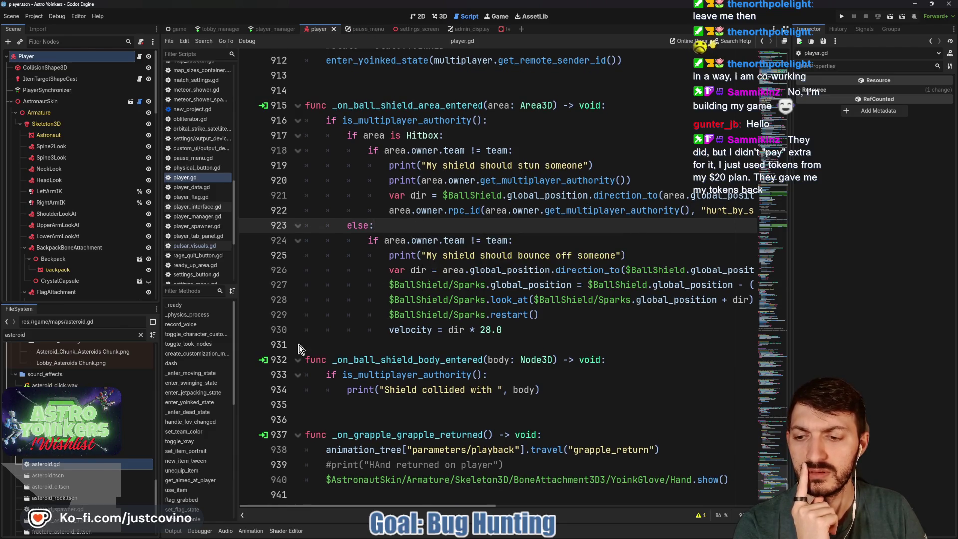
pyautogui.click(842, 16)
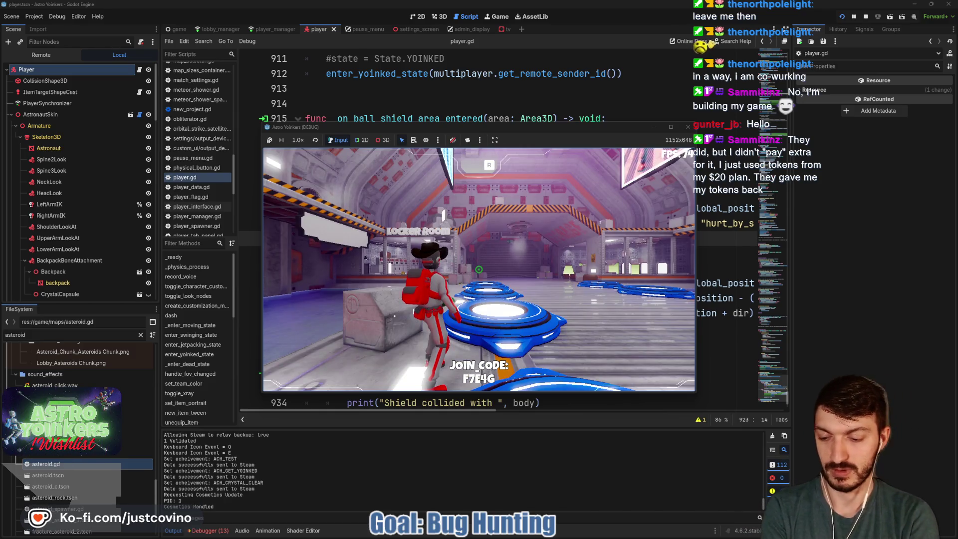
# - Ready up on the blue pad, fly the character into the asteroid field, then stop the game
pyautogui.press('w')
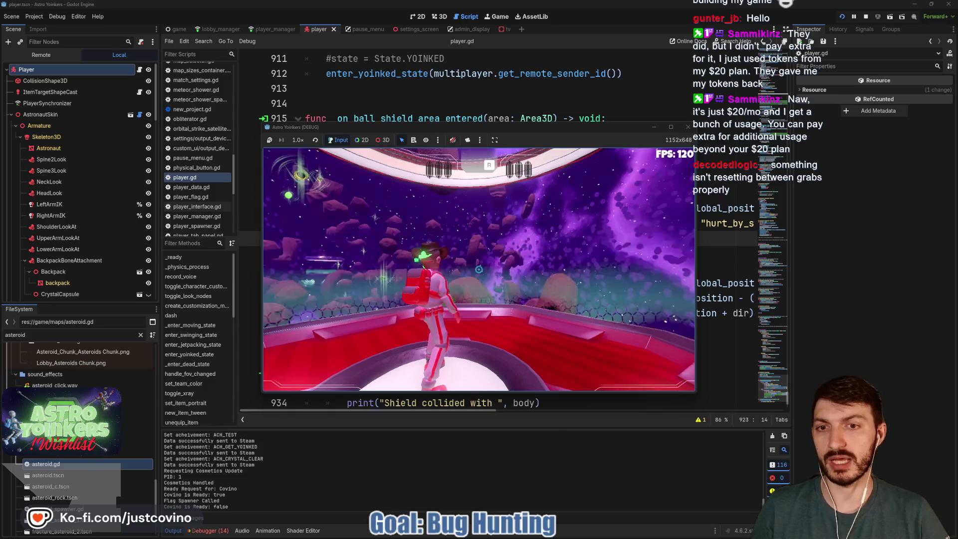
pyautogui.press('w')
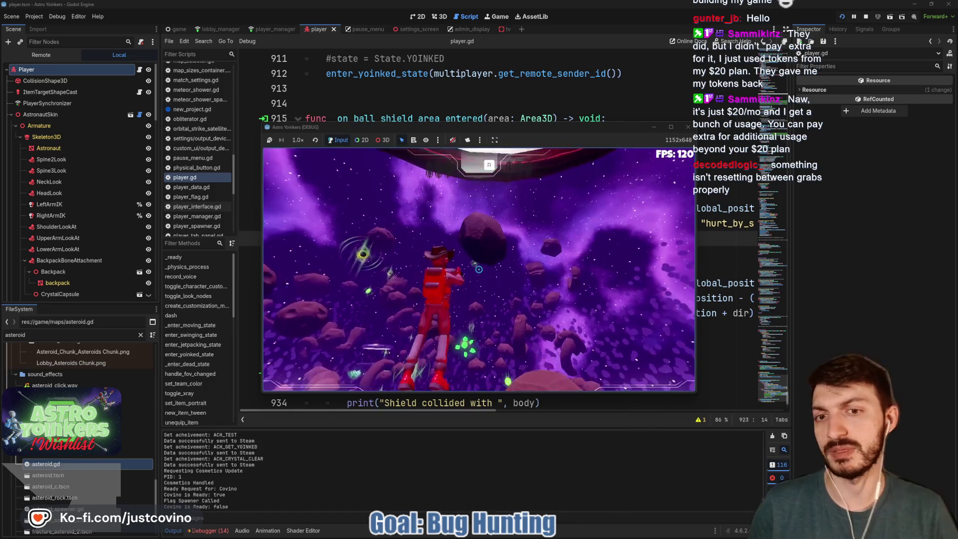
pyautogui.press('w')
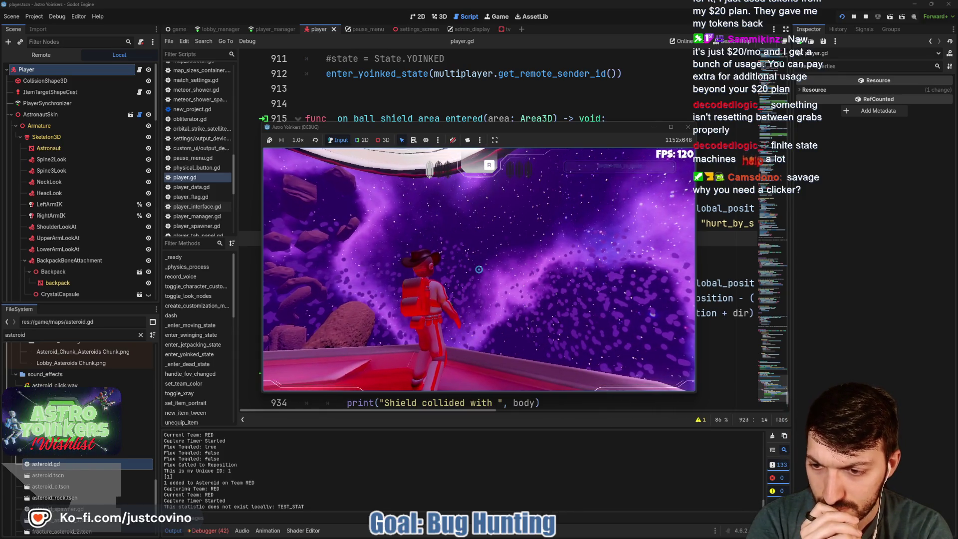
pyautogui.press('F8')
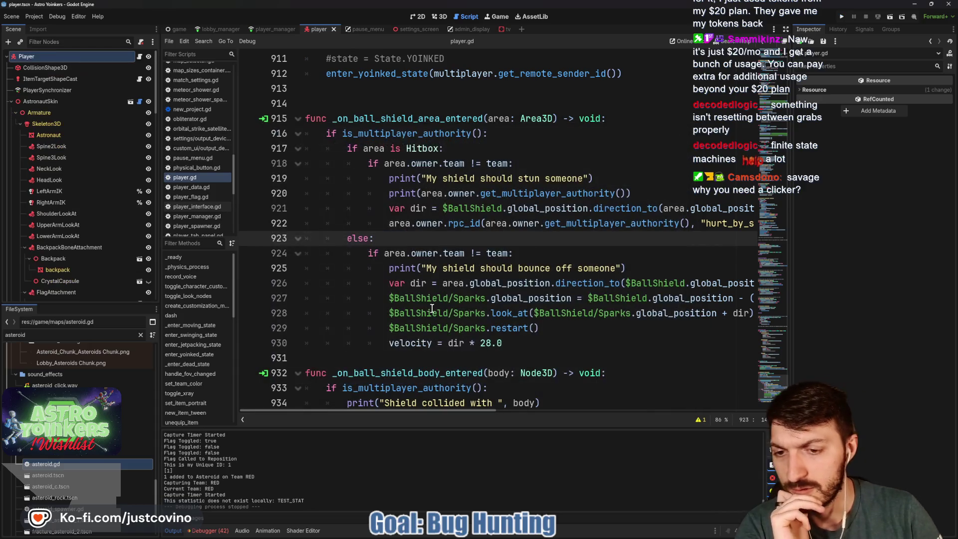
# - Enlarge the output log and inspect the asteroid capture log lines
pyautogui.moveTo(359, 428); pyautogui.dragTo(391, 186)
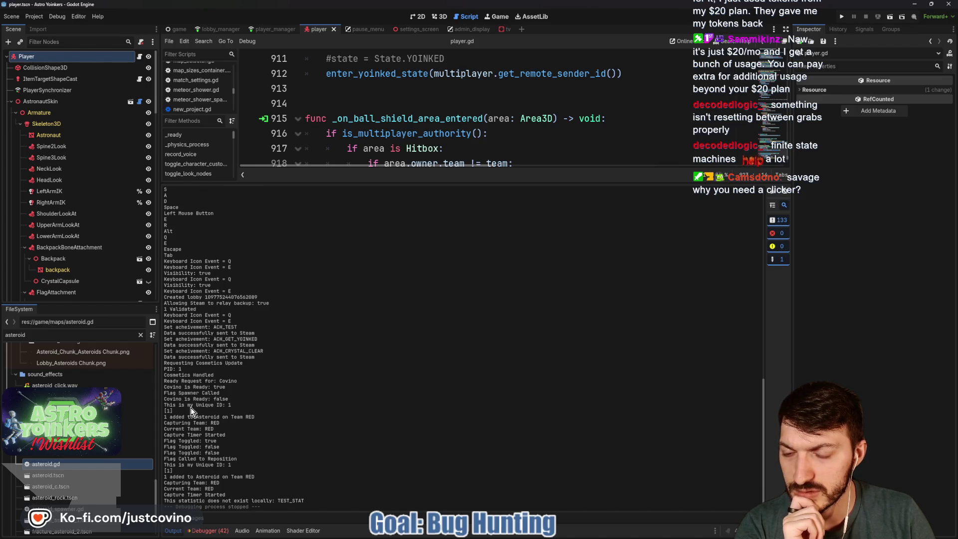
pyautogui.moveTo(165, 417)
pyautogui.mouseDown()
pyautogui.moveTo(172, 428)
pyautogui.moveTo(251, 430)
pyautogui.moveTo(278, 472)
pyautogui.mouseUp()
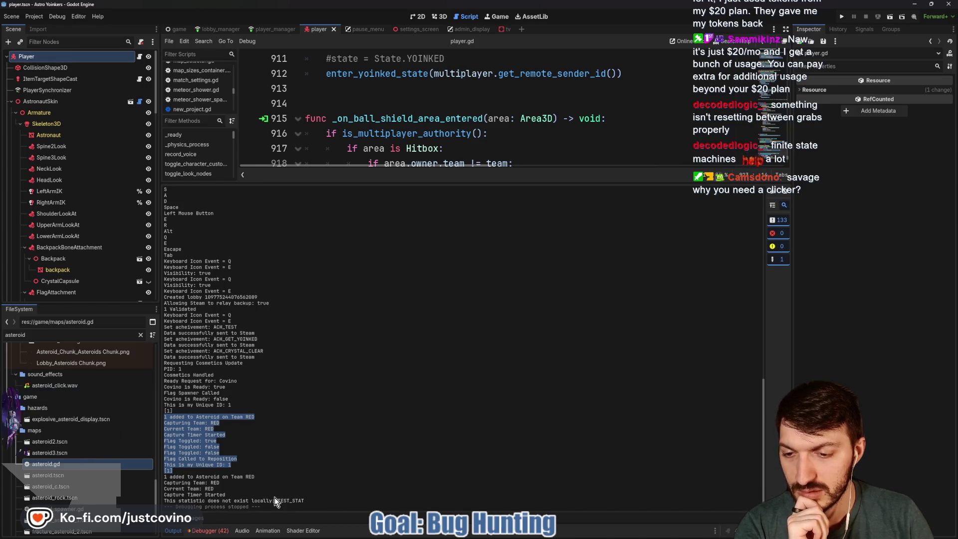
pyautogui.click(218, 444)
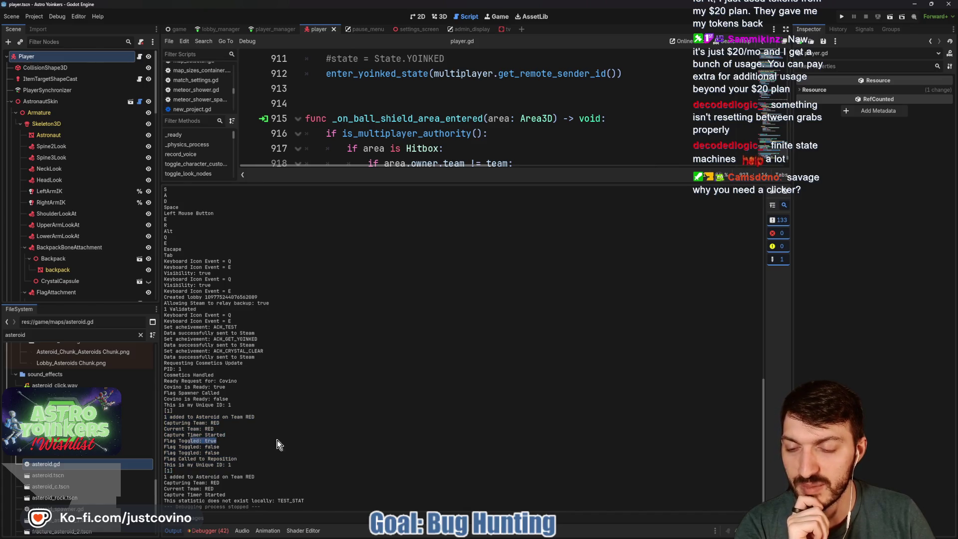
# - Clear the debugger errors, collapse the panel, and open asteroid.gd
pyautogui.click(206, 530)
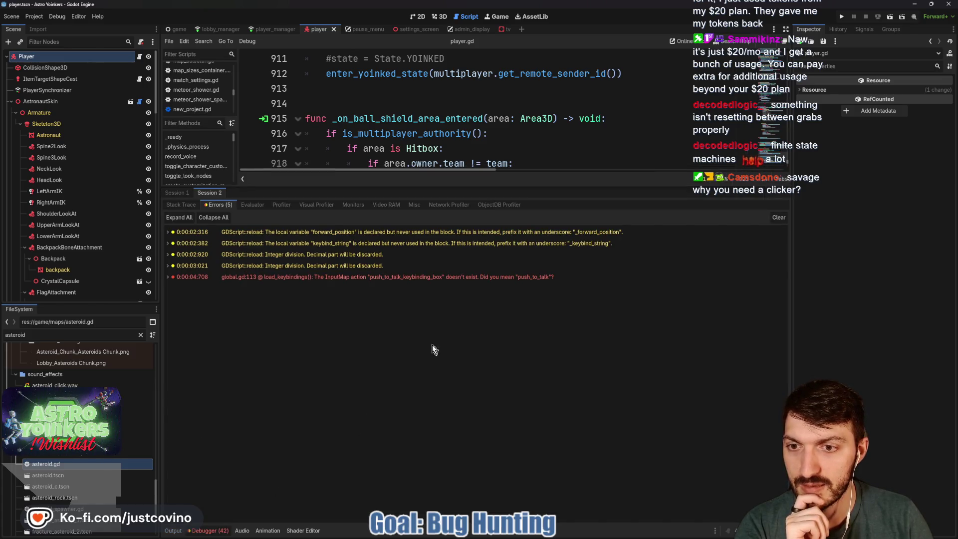
pyautogui.click(778, 218)
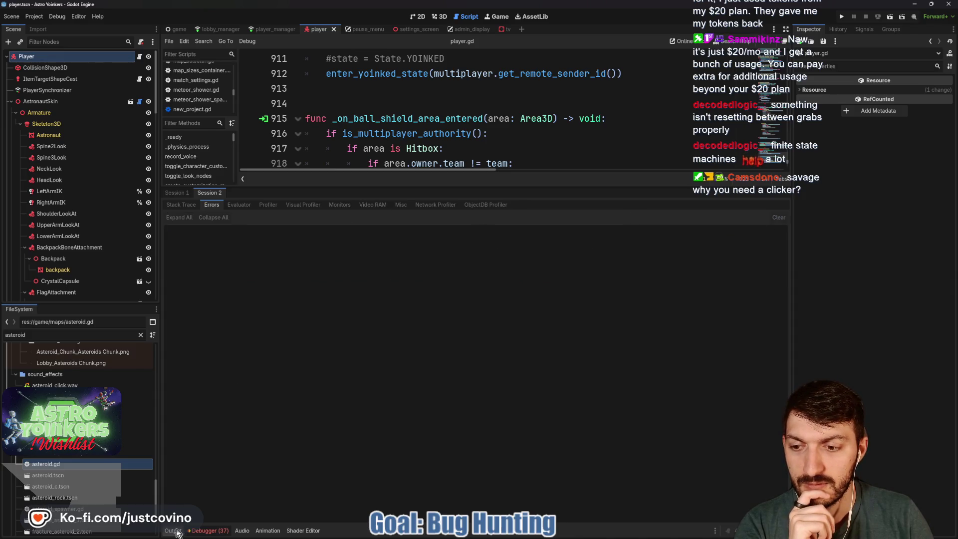
pyautogui.click(202, 530)
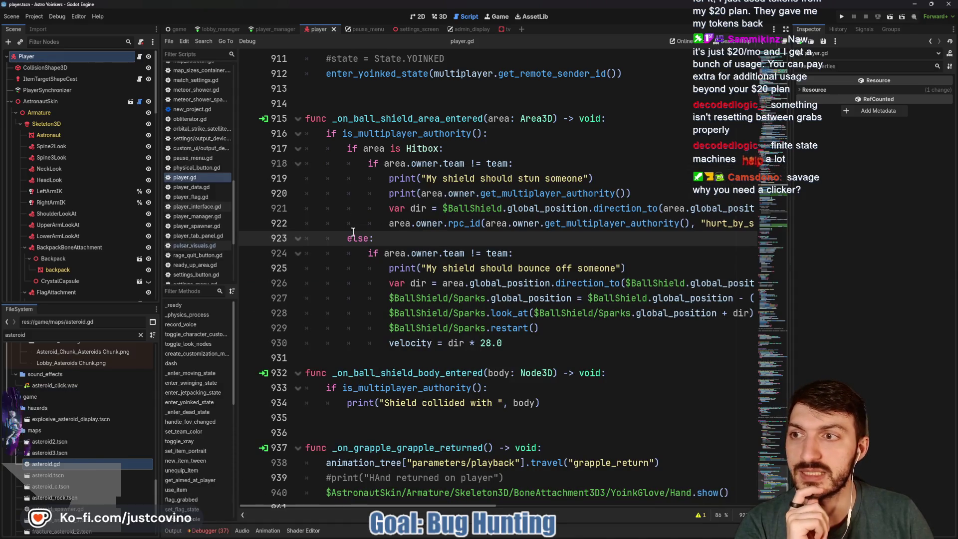
pyautogui.scroll(10, 182, 107)
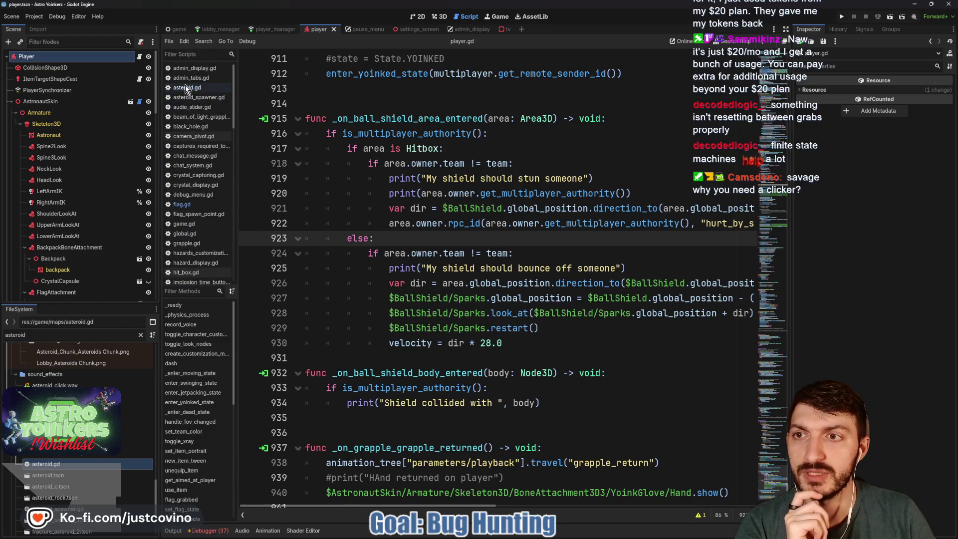
pyautogui.click(193, 87)
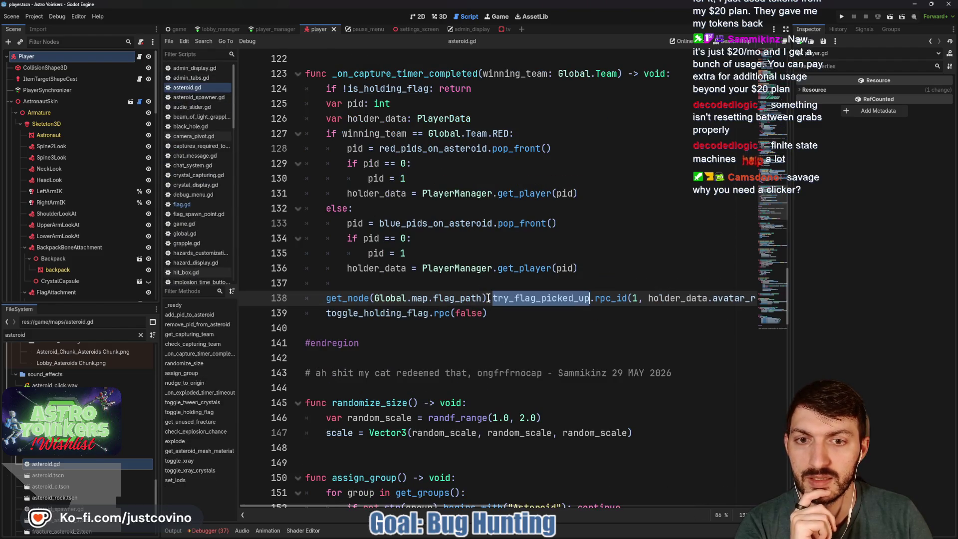
# - Select the capture_timer_completed signal name on line 59 of asteroid.gd
pyautogui.scroll(10, 488, 298)
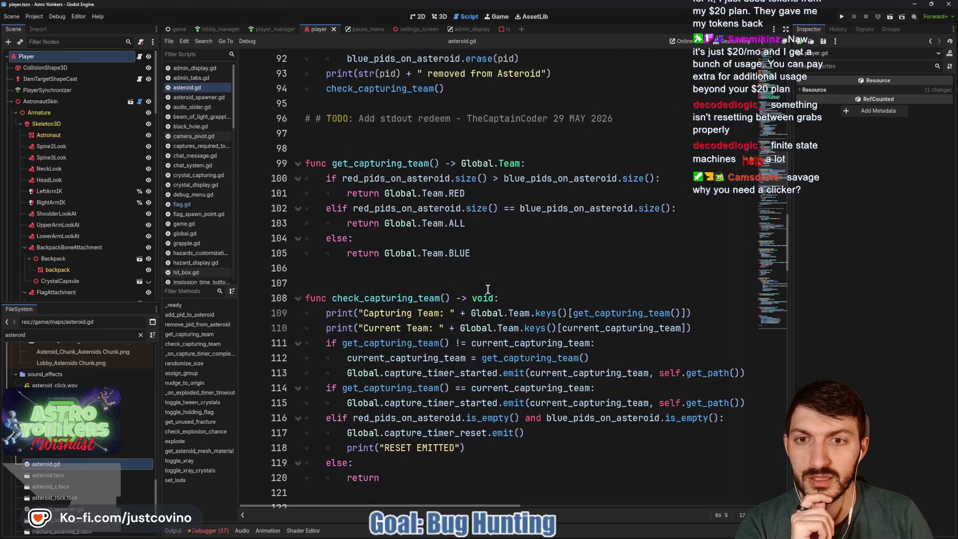
pyautogui.scroll(1, 488, 289)
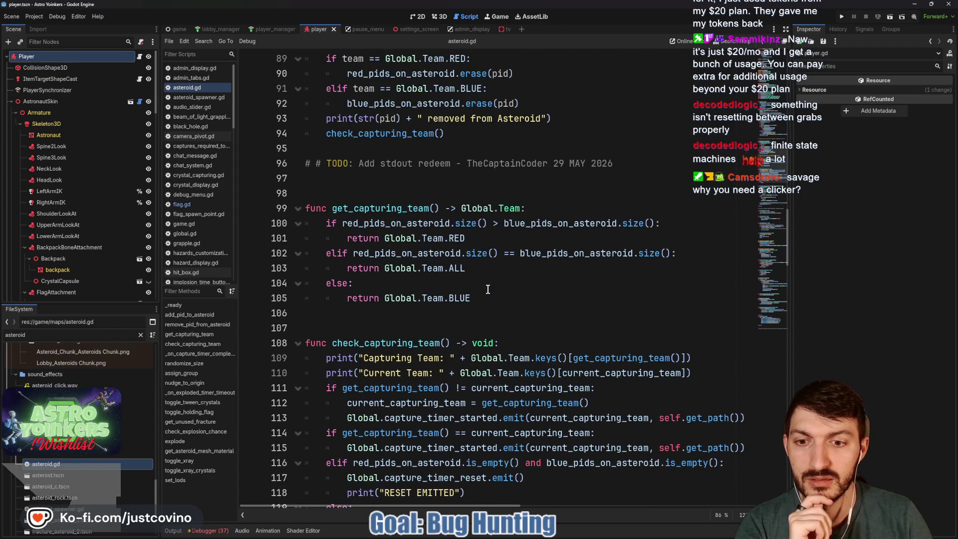
pyautogui.scroll(-2, 488, 289)
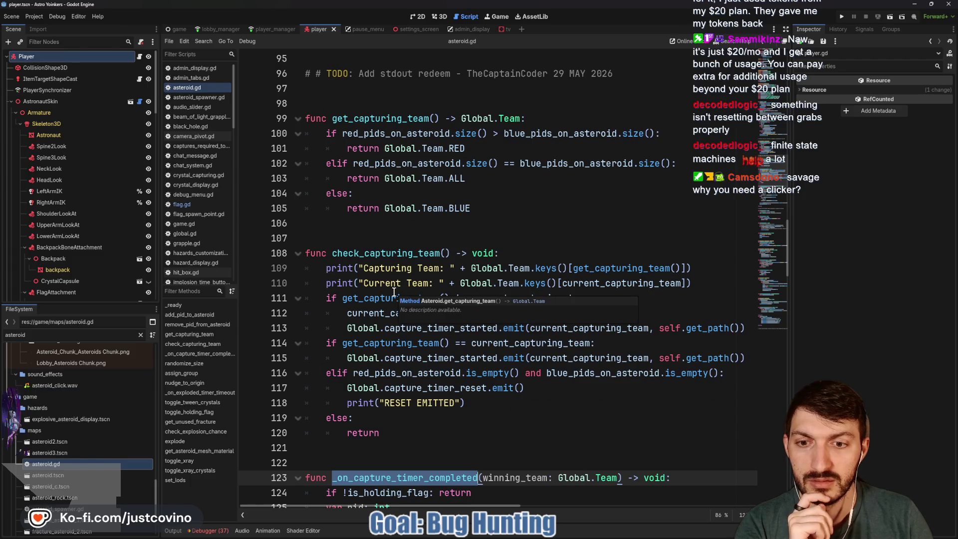
pyautogui.scroll(7, 424, 223)
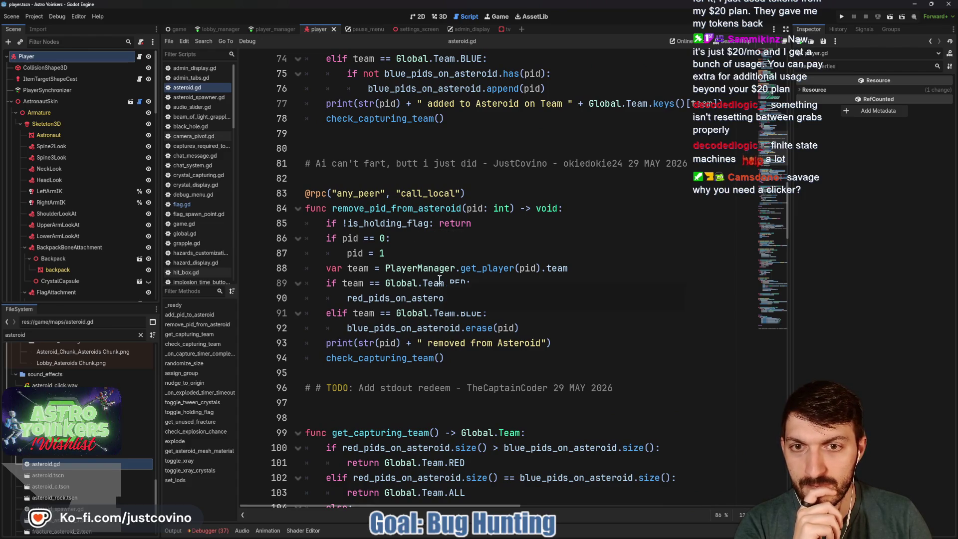
pyautogui.scroll(2, 439, 278)
pyautogui.scroll(6, 439, 278)
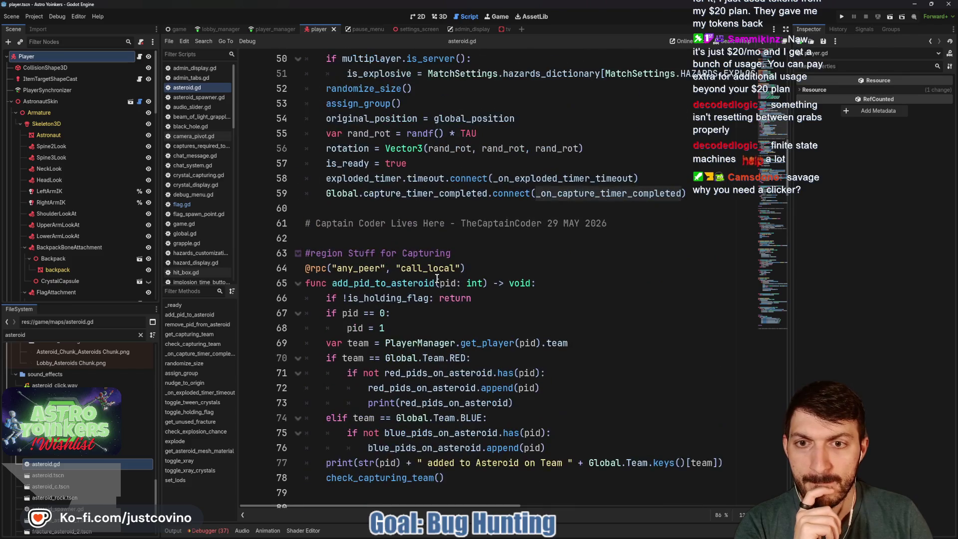
pyautogui.doubleClick(414, 194)
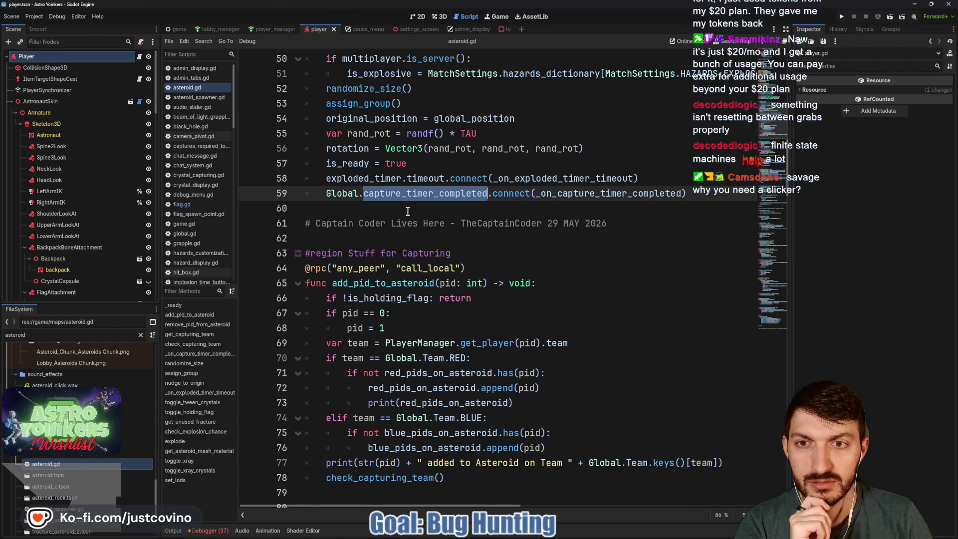
# - Search the project for capture_timer_completed and open crystal_capturing.gd's emit at line 96
pyautogui.scroll(2, 406, 212)
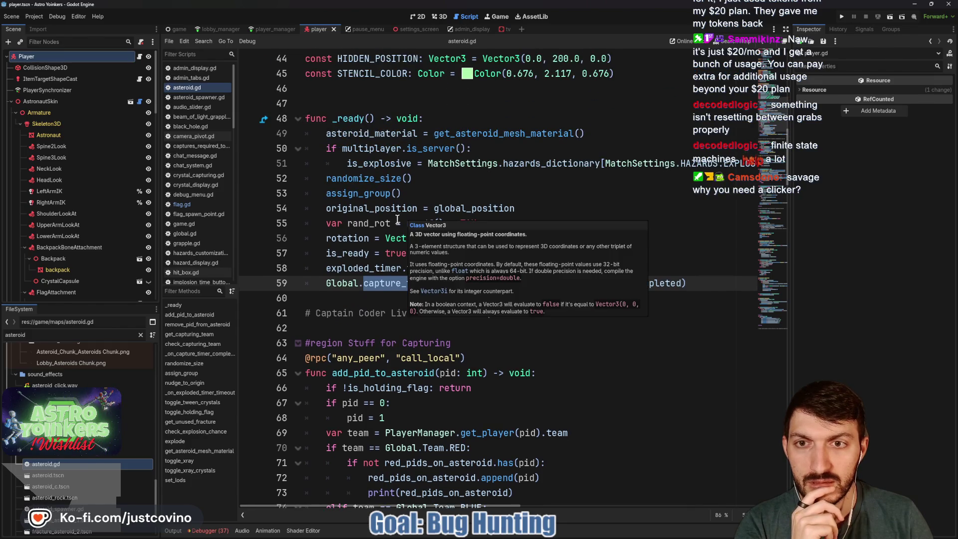
pyautogui.scroll(-4, 392, 227)
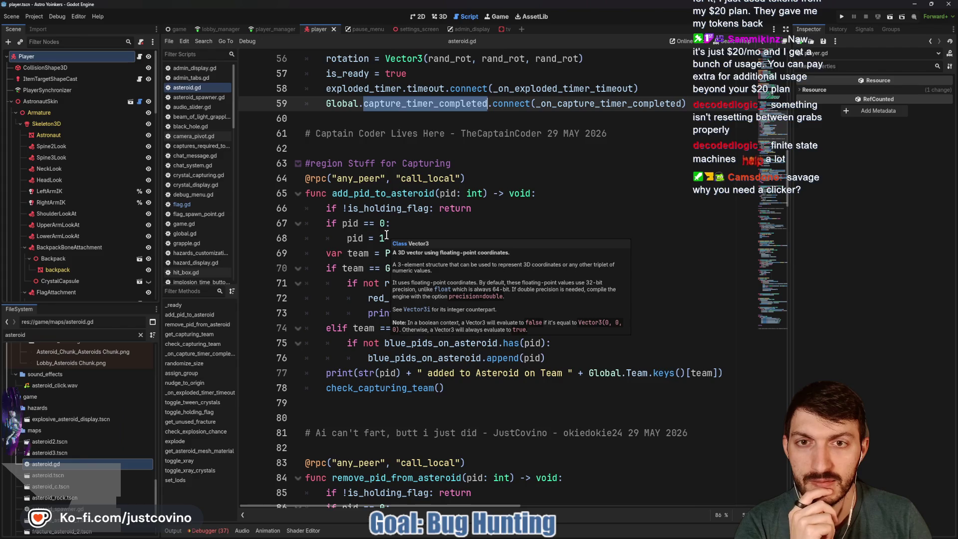
pyautogui.scroll(2, 386, 234)
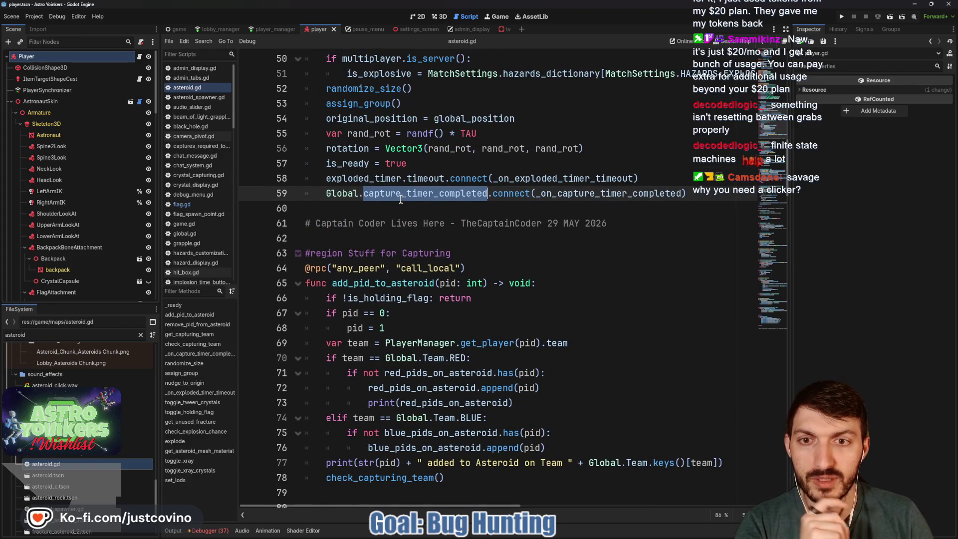
pyautogui.hotkey('ctrl', 'shift', 'f')
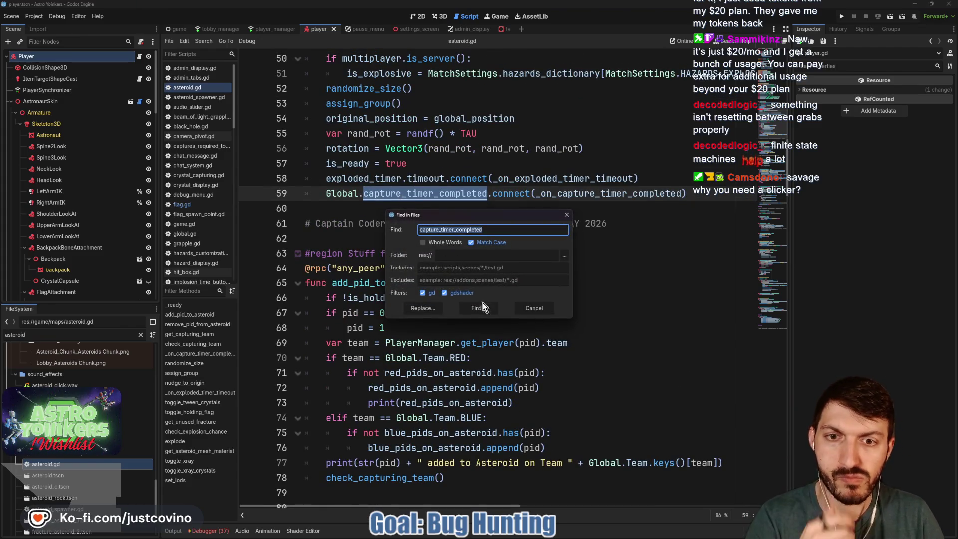
pyautogui.click(479, 308)
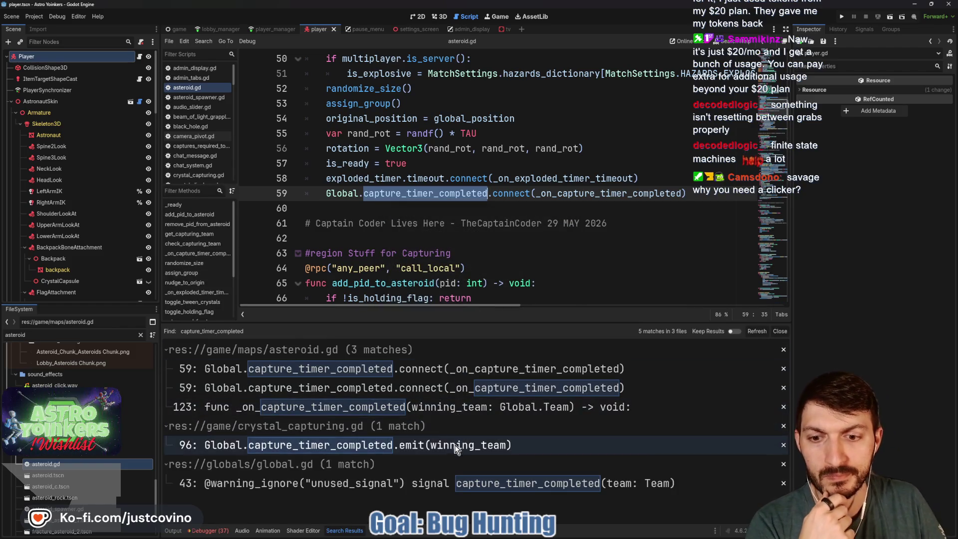
pyautogui.click(450, 444)
# - Shrink the search results so crystal_capturing.gd's _enter_completed_state code gets more room
pyautogui.scroll(3, 487, 265)
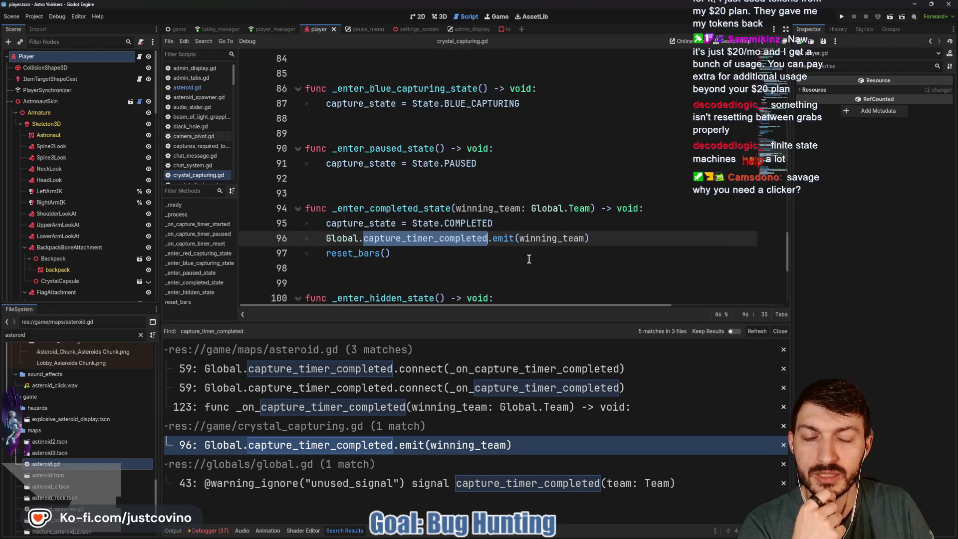
pyautogui.moveTo(488, 323); pyautogui.dragTo(478, 463)
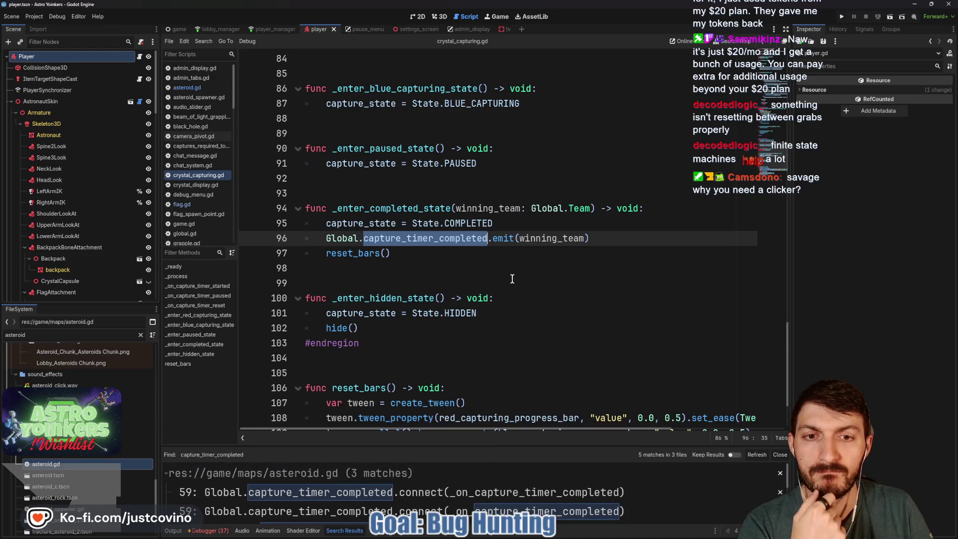
pyautogui.moveTo(535, 243)
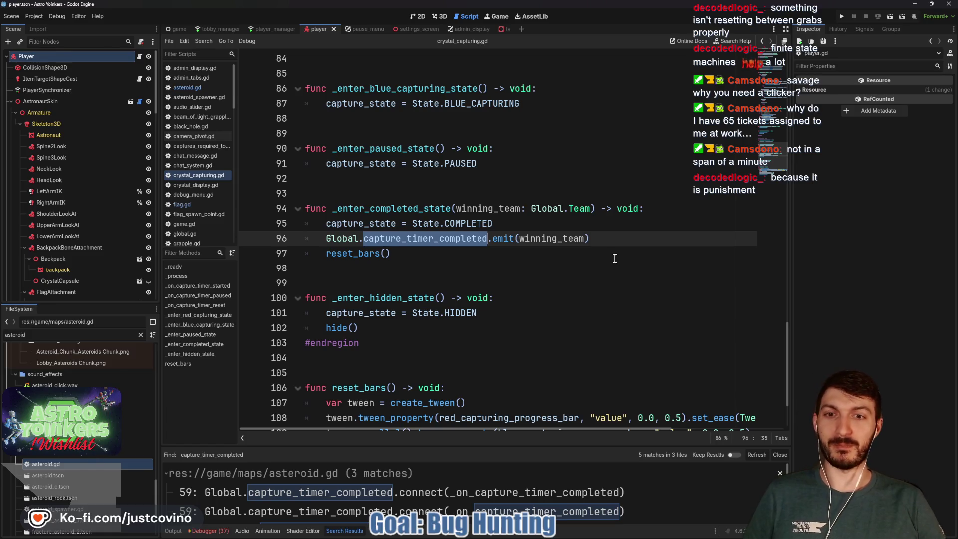
pyautogui.scroll(3, 609, 259)
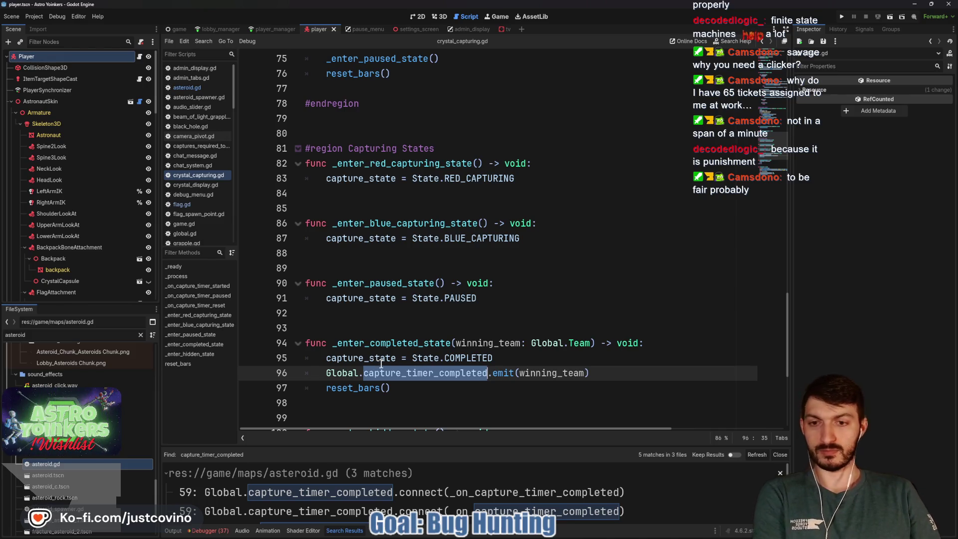
# - Open global.gd, scroll through its signals and keybinding helpers, then enlarge the search results list
pyautogui.keyDown('ctrl'); pyautogui.click(341, 375); pyautogui.keyUp('ctrl')
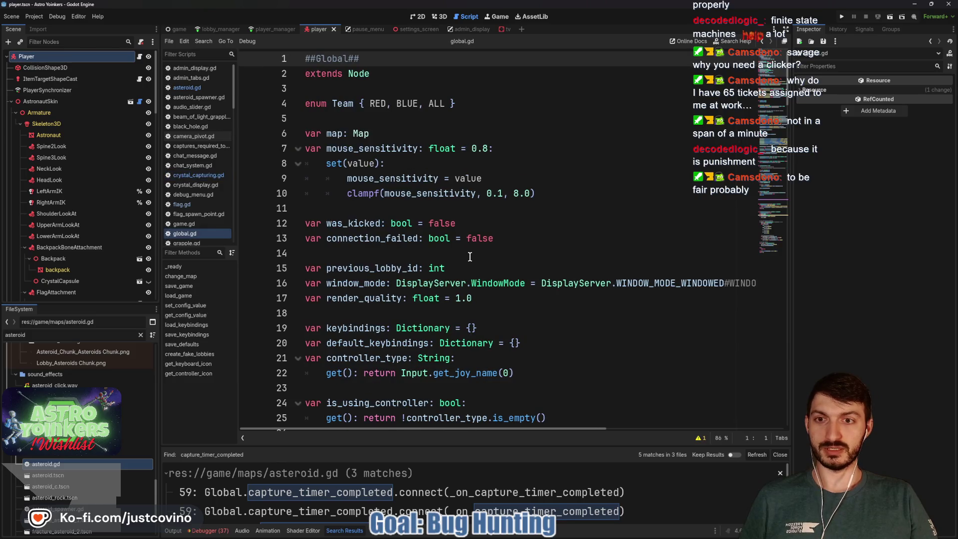
pyautogui.scroll(-13, 471, 273)
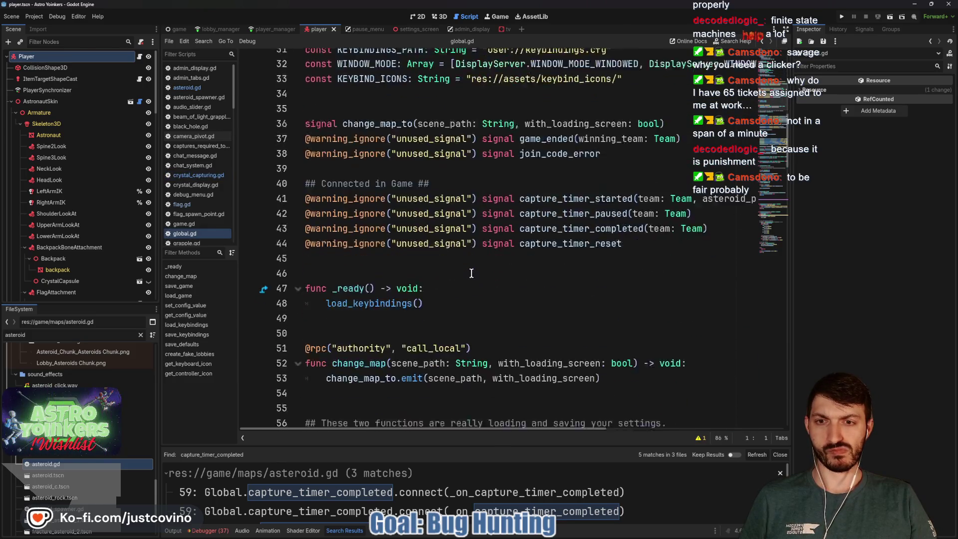
pyautogui.scroll(-14, 471, 273)
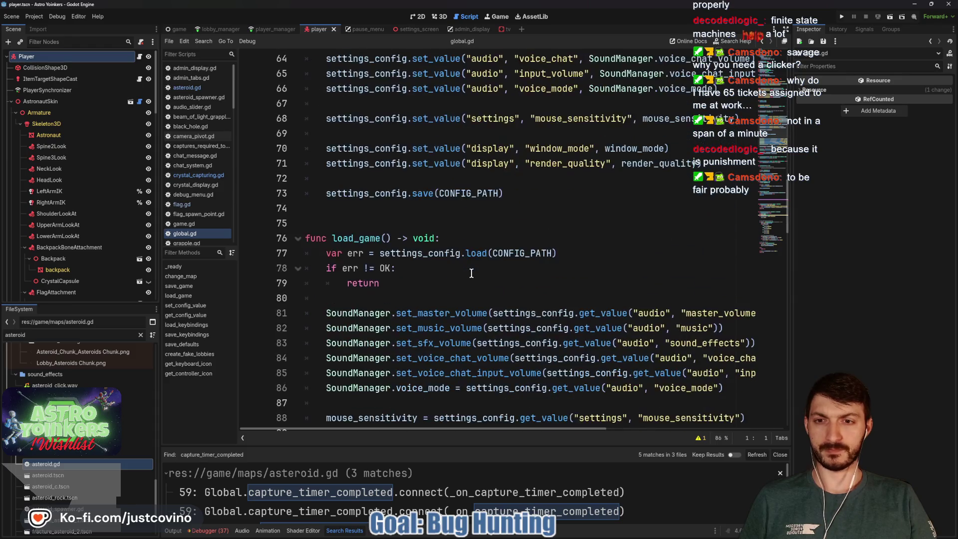
pyautogui.scroll(-3, 470, 273)
pyautogui.scroll(-9, 471, 273)
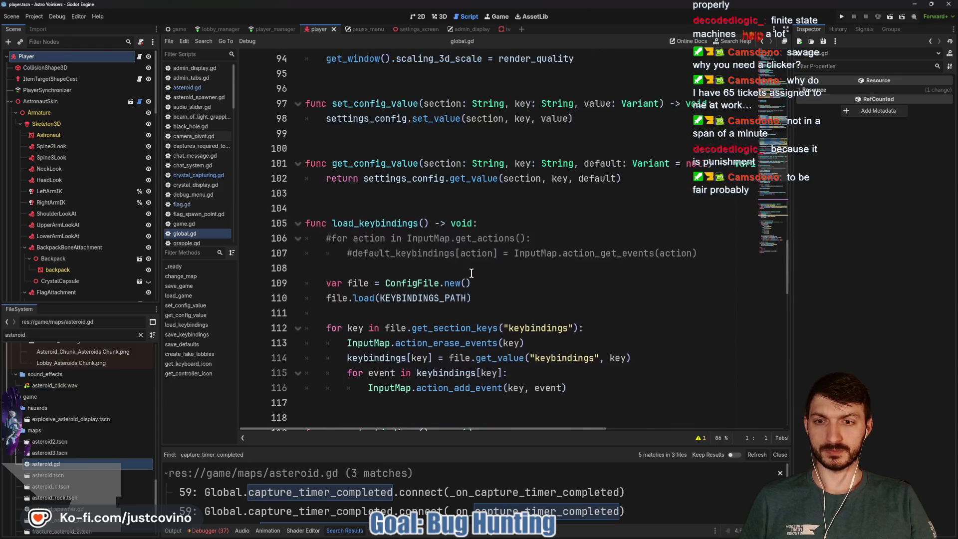
pyautogui.scroll(-11, 471, 273)
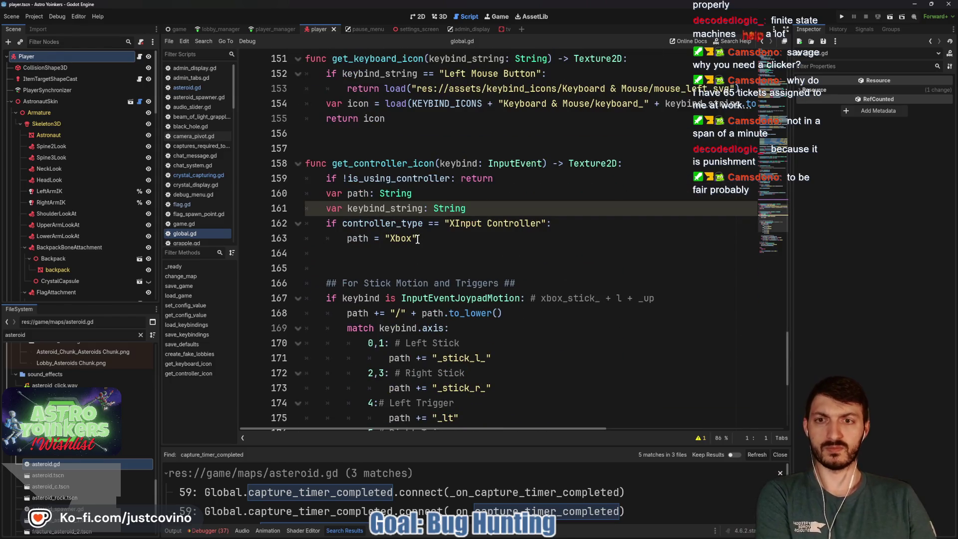
pyautogui.scroll(-7, 418, 239)
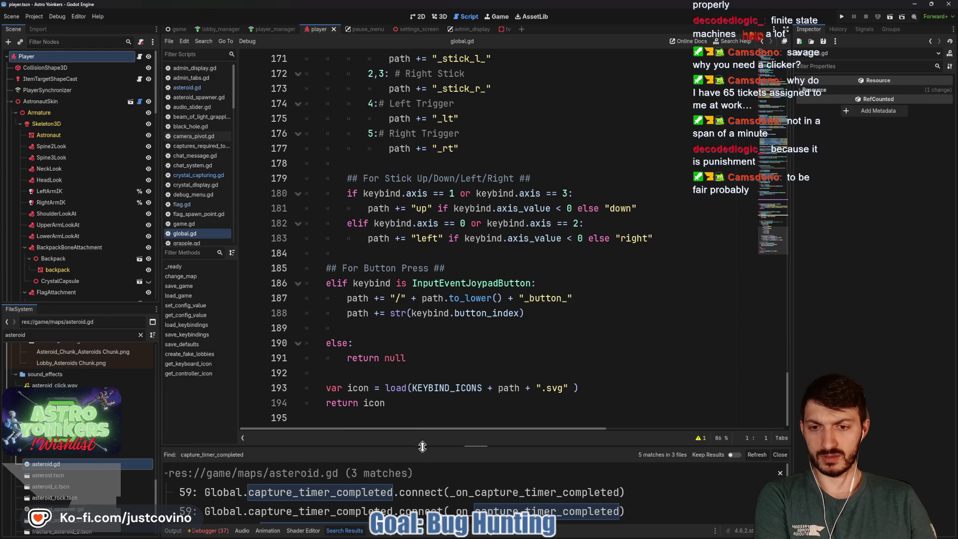
pyautogui.moveTo(422, 446); pyautogui.dragTo(424, 199)
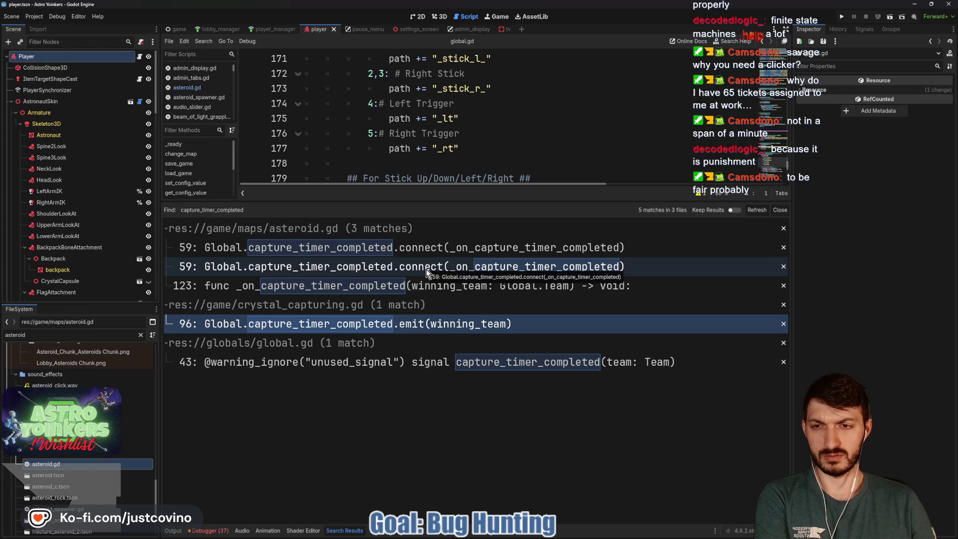
# - Jump to asteroid.gd's line 59 capture_timer_completed connection from the search results
pyautogui.click(426, 269)
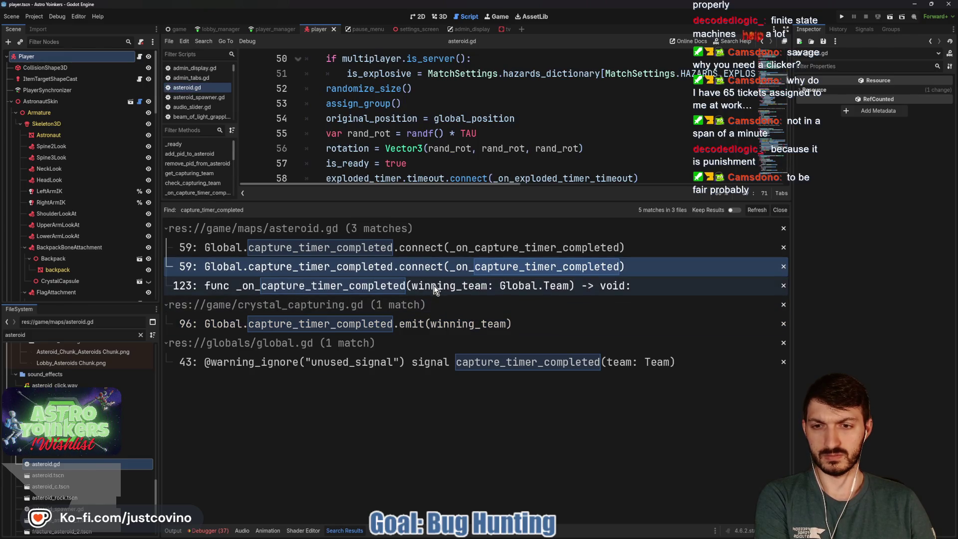